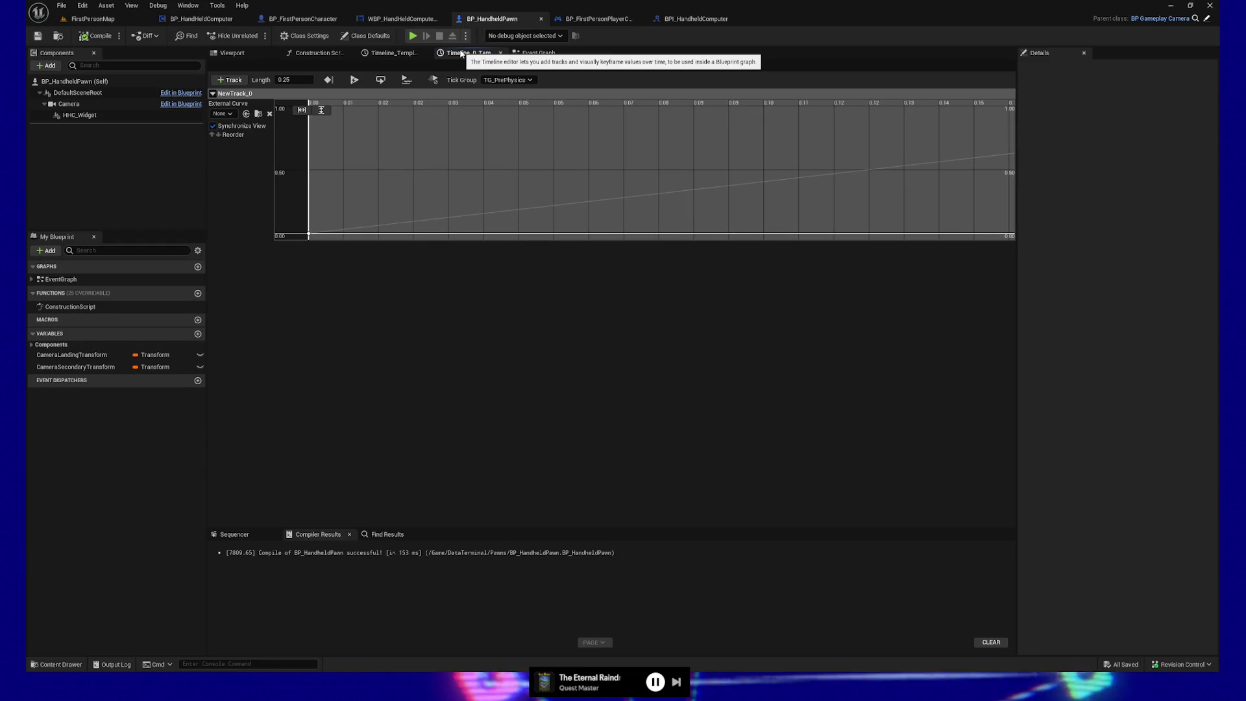
Set the upper Make Transform's Location Z to -10, then compile and save BP_HandheldPawn
left_click(540, 53)
mouse_move(483, 303)
left_mouse_down()
mouse_move(739, 256)
mouse_move(356, 203)
left_mouse_up()
left_click_drag(792, 440, 780, 367)
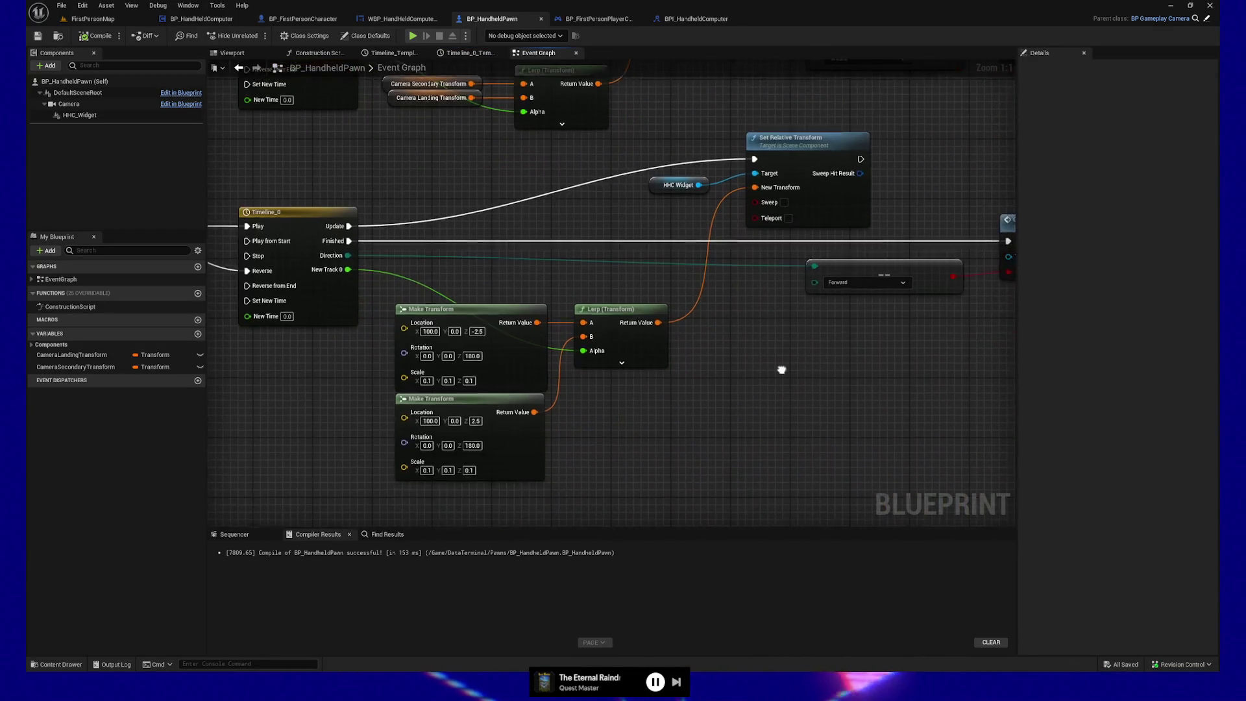
mouse_move(684, 393)
left_mouse_down()
mouse_move(704, 423)
mouse_move(718, 406)
left_mouse_up()
left_click(517, 430)
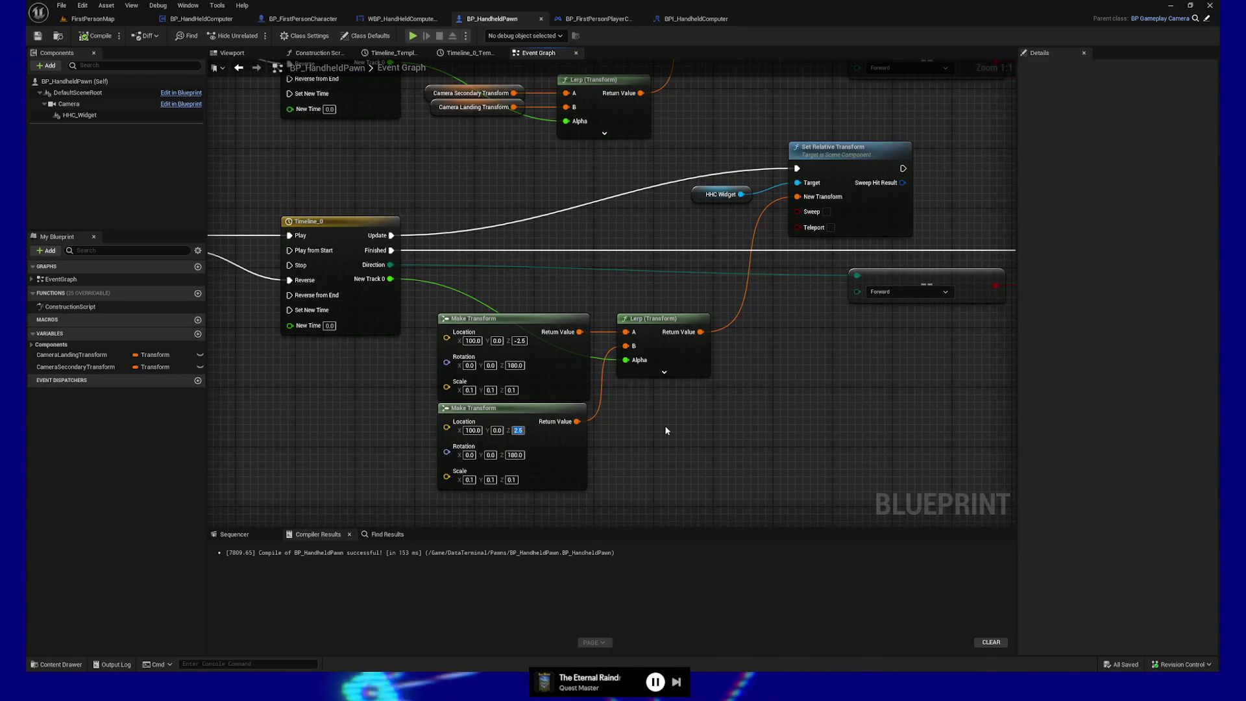
left_click(519, 341)
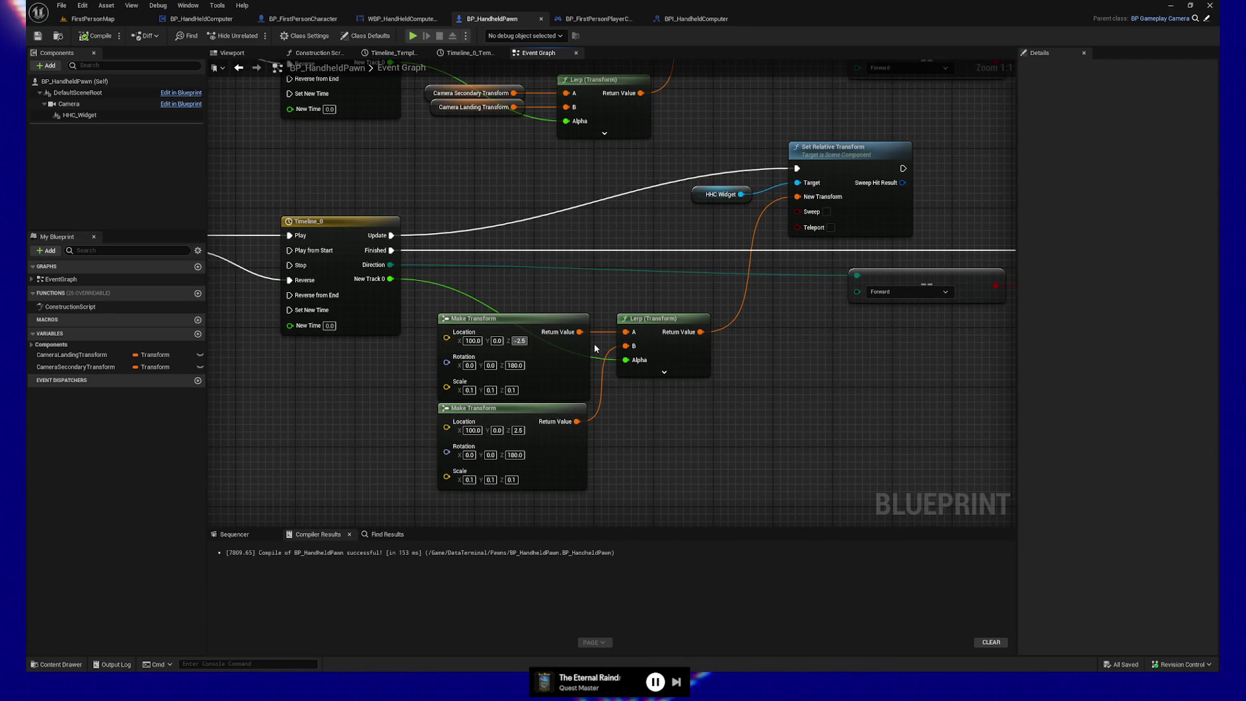
type("-10")
key("Return")
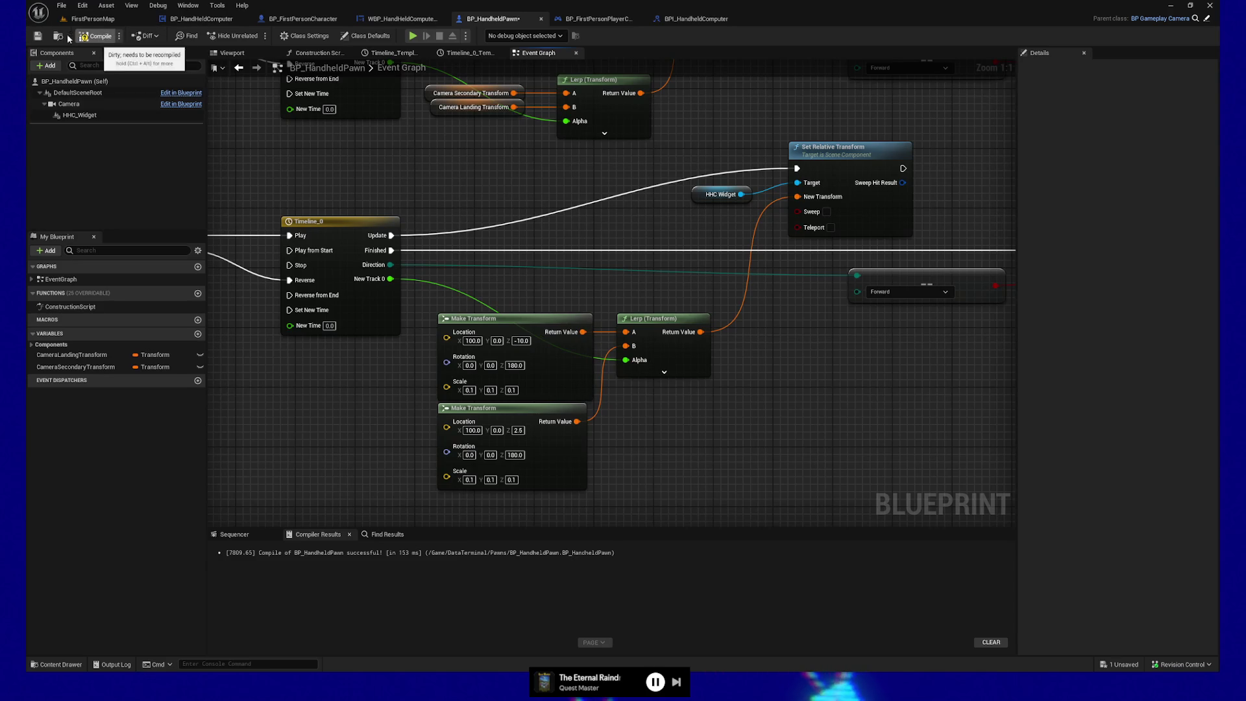
left_click(91, 35)
left_click(37, 40)
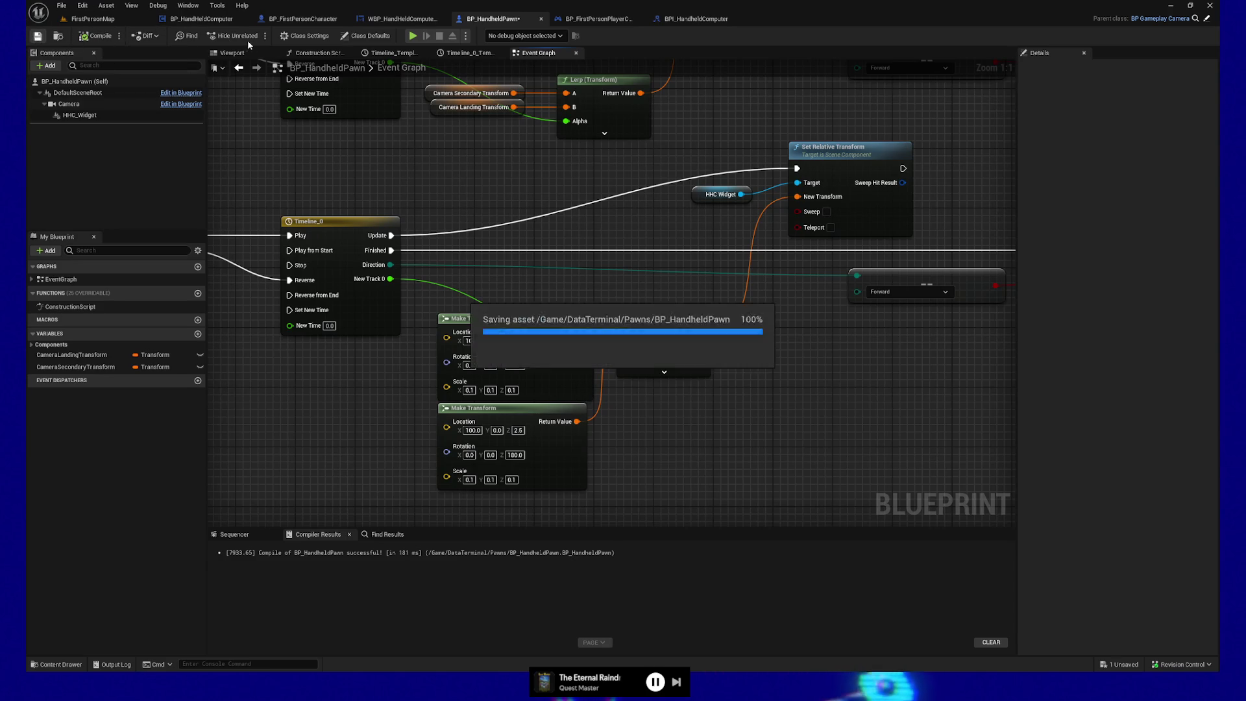
Run a quick play-test of the level and quit back to the editor
left_click(413, 36)
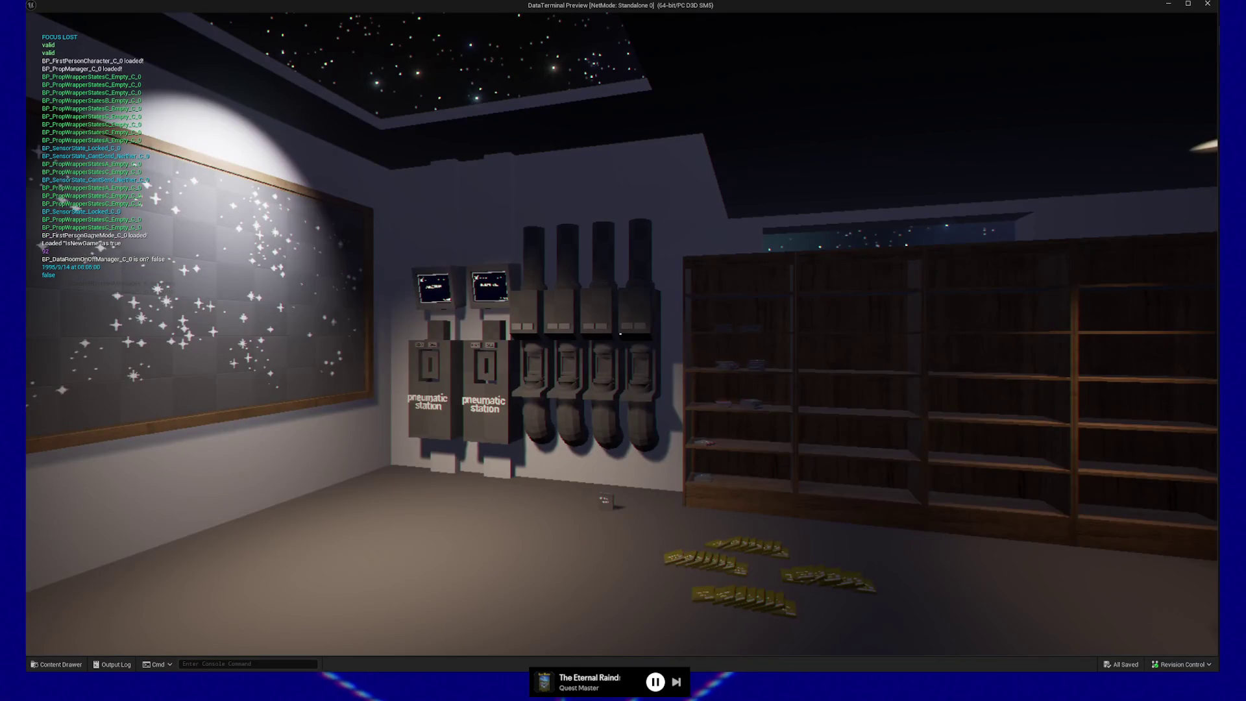
key("Escape")
left_click(610, 523)
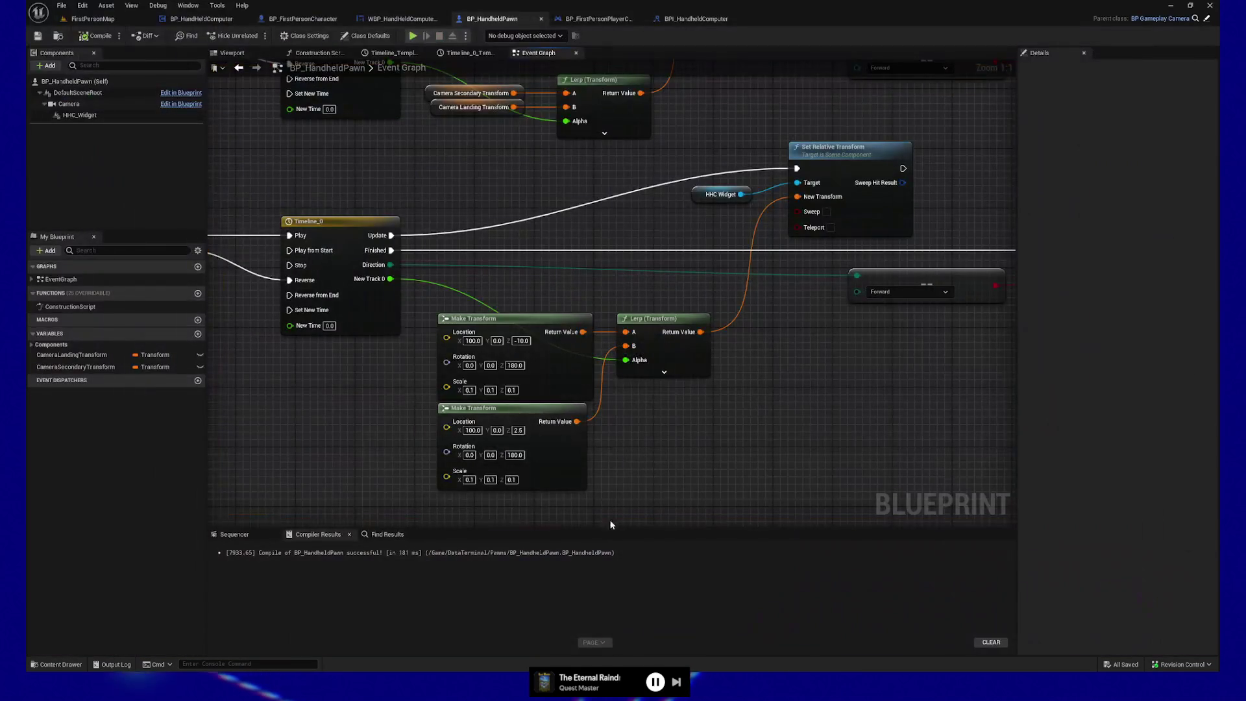
Set the upper Make Transform's Location Y to -10
left_click(494, 341)
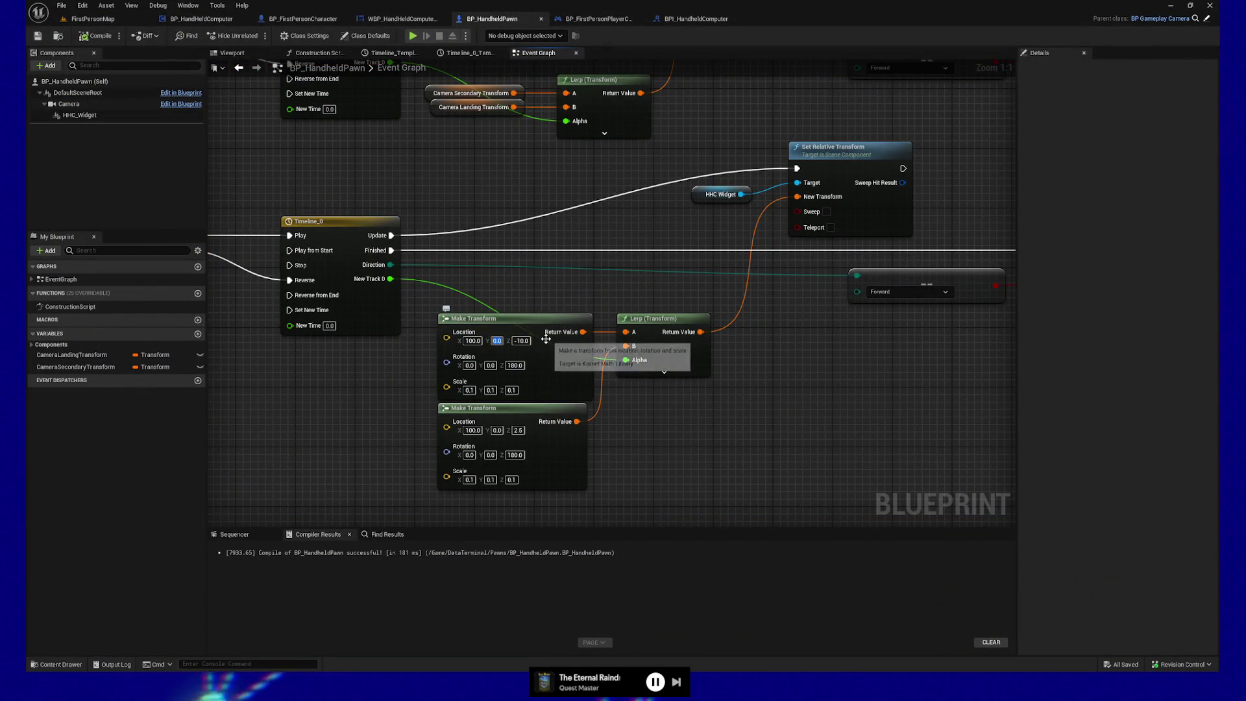
type("-10")
key("Return")
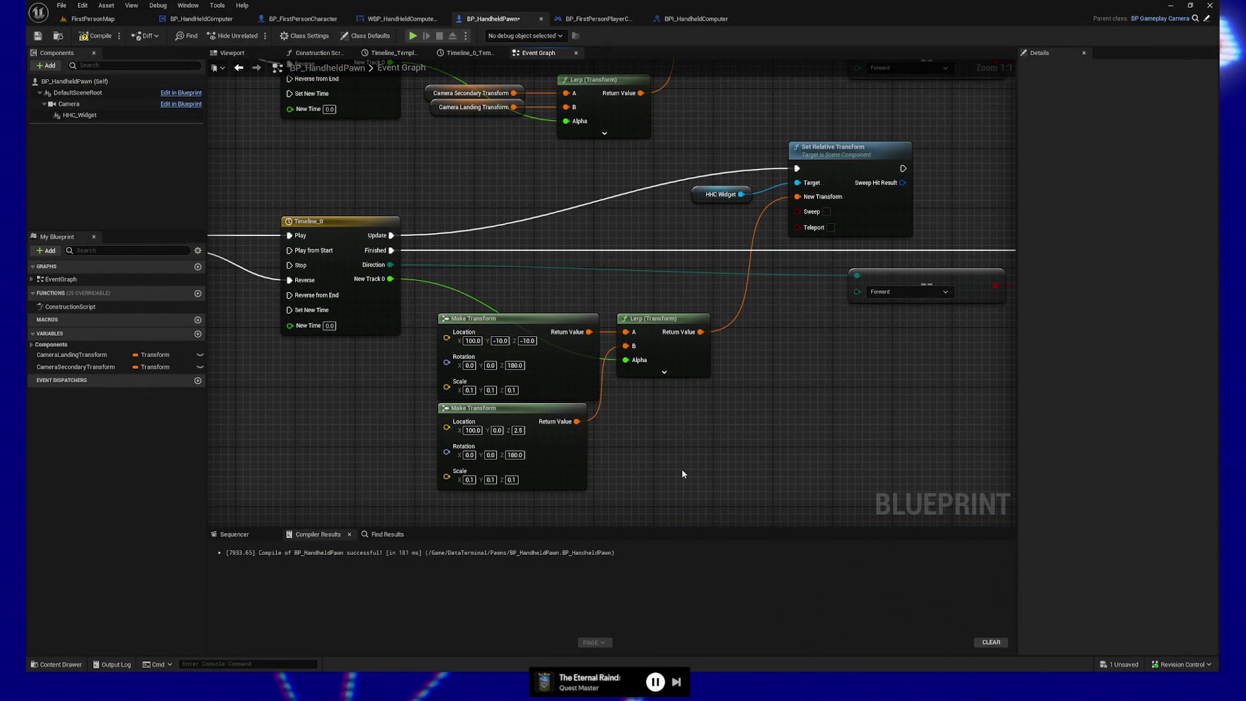
Recompile and save, play-test the tilt change, then quit from the pause menu
left_click(92, 38)
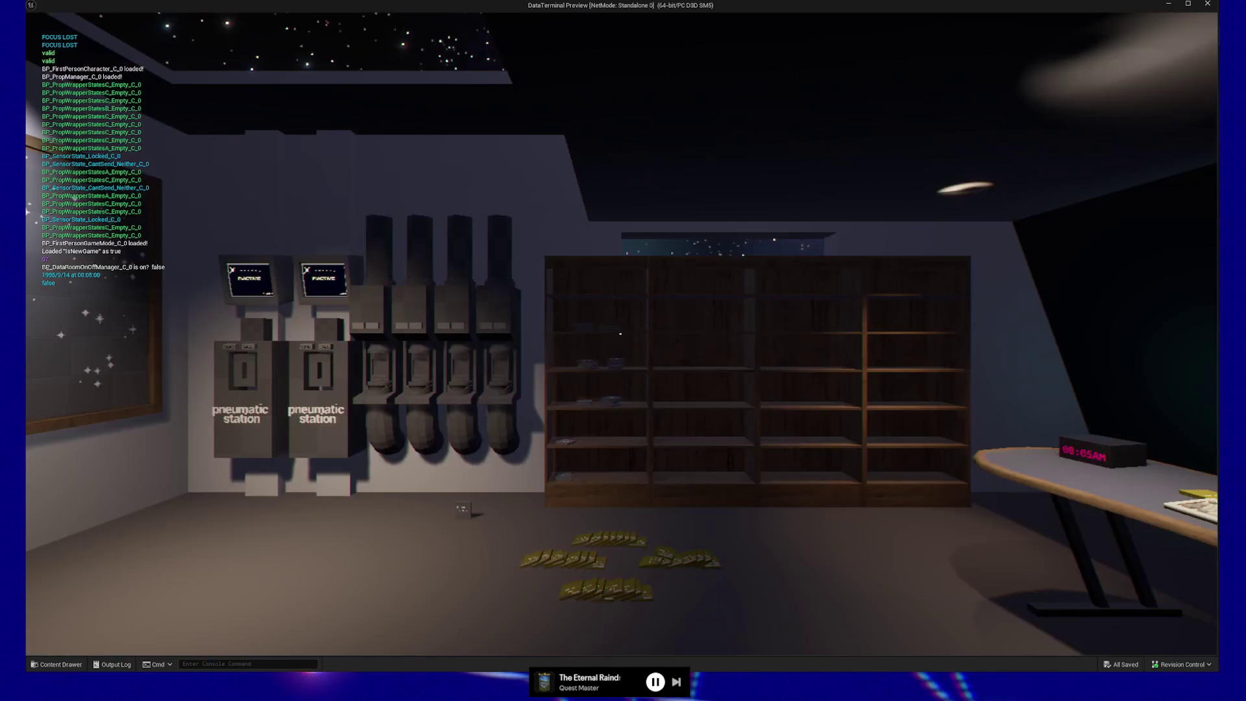
key("Escape")
left_click(623, 521)
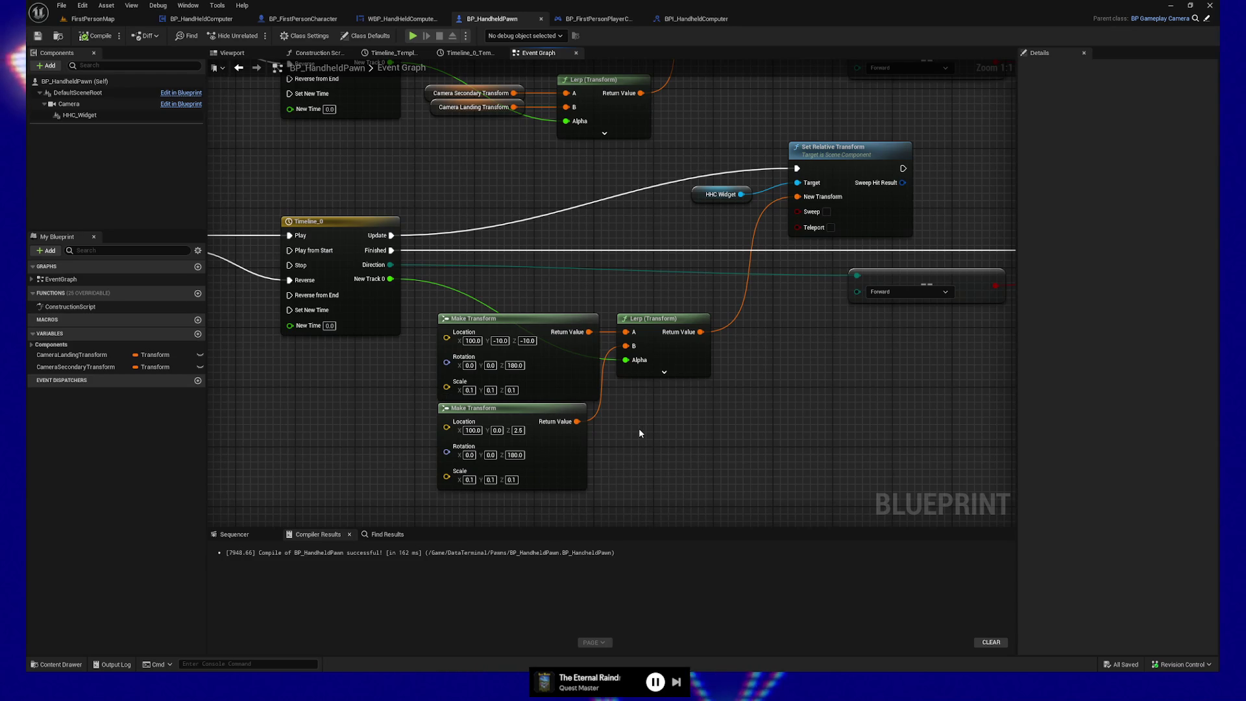
Marquee-select both Make Transform nodes and shift them slightly left
mouse_move(661, 436)
left_mouse_down()
mouse_move(634, 431)
mouse_move(637, 445)
mouse_move(669, 440)
left_mouse_up()
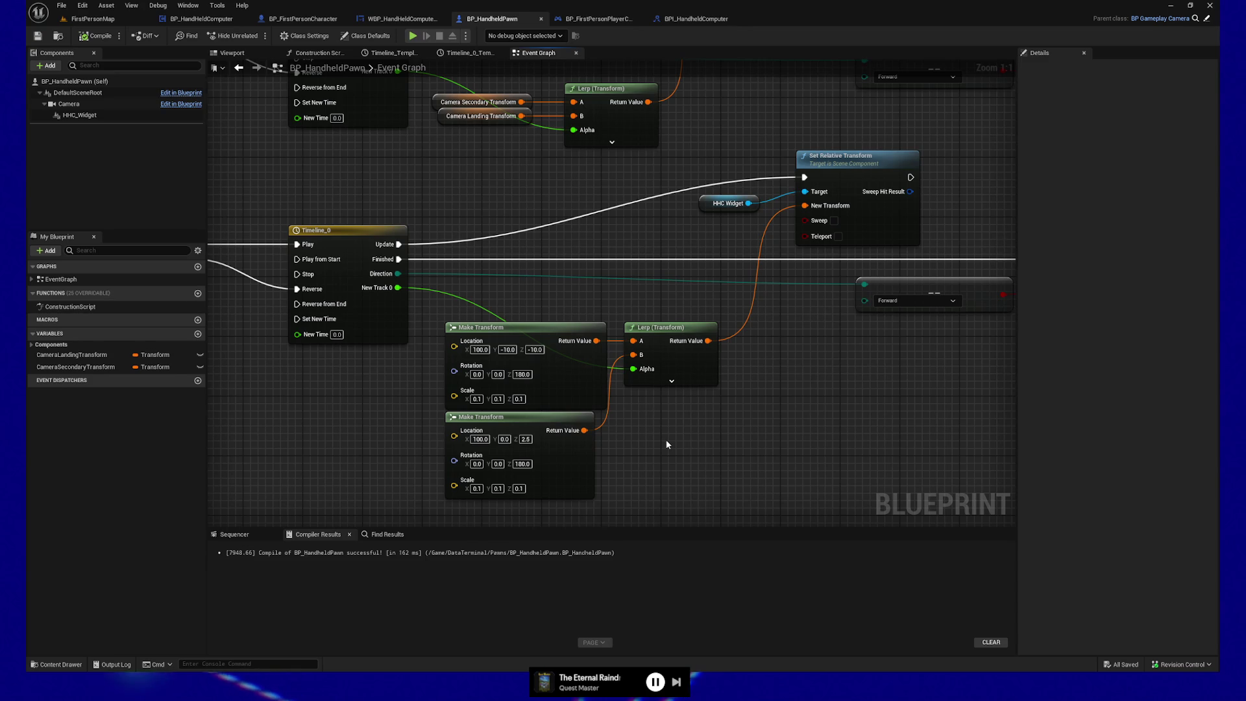
left_click_drag(665, 443, 692, 439)
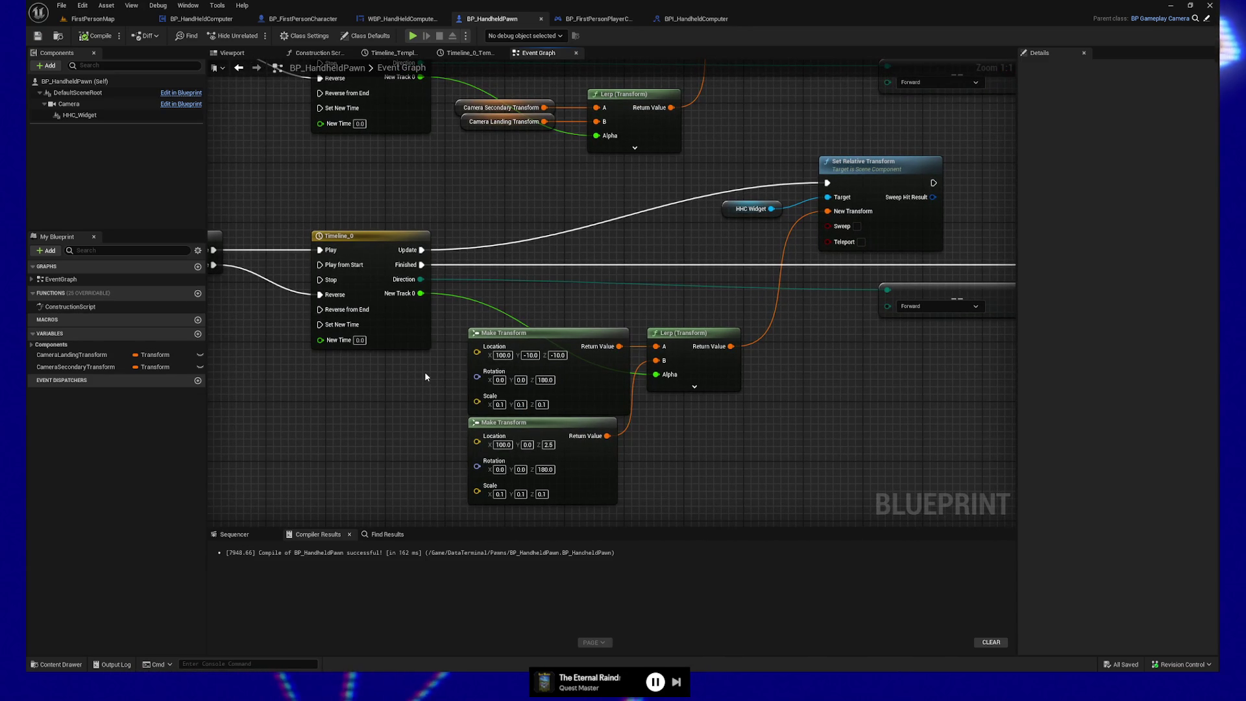
mouse_move(425, 371)
left_mouse_down()
mouse_move(486, 451)
mouse_move(476, 428)
left_mouse_up()
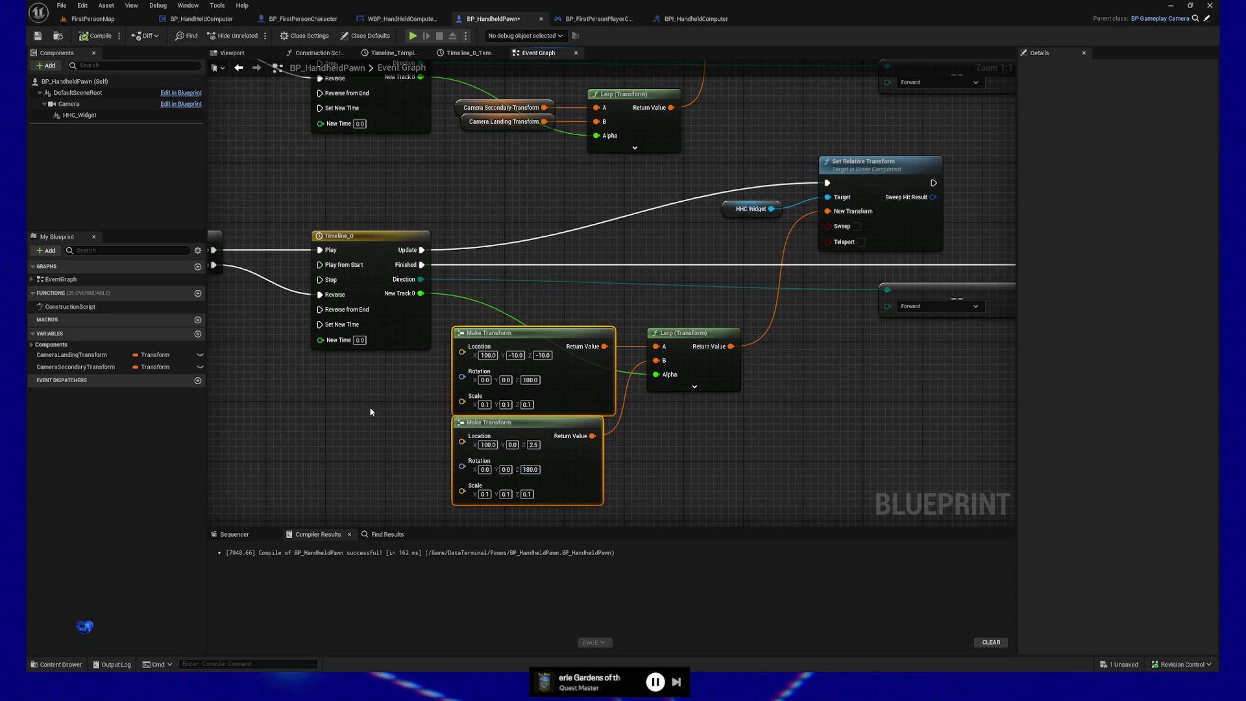
mouse_move(368, 406)
left_mouse_down()
mouse_move(309, 412)
mouse_move(326, 404)
mouse_move(421, 492)
left_mouse_up()
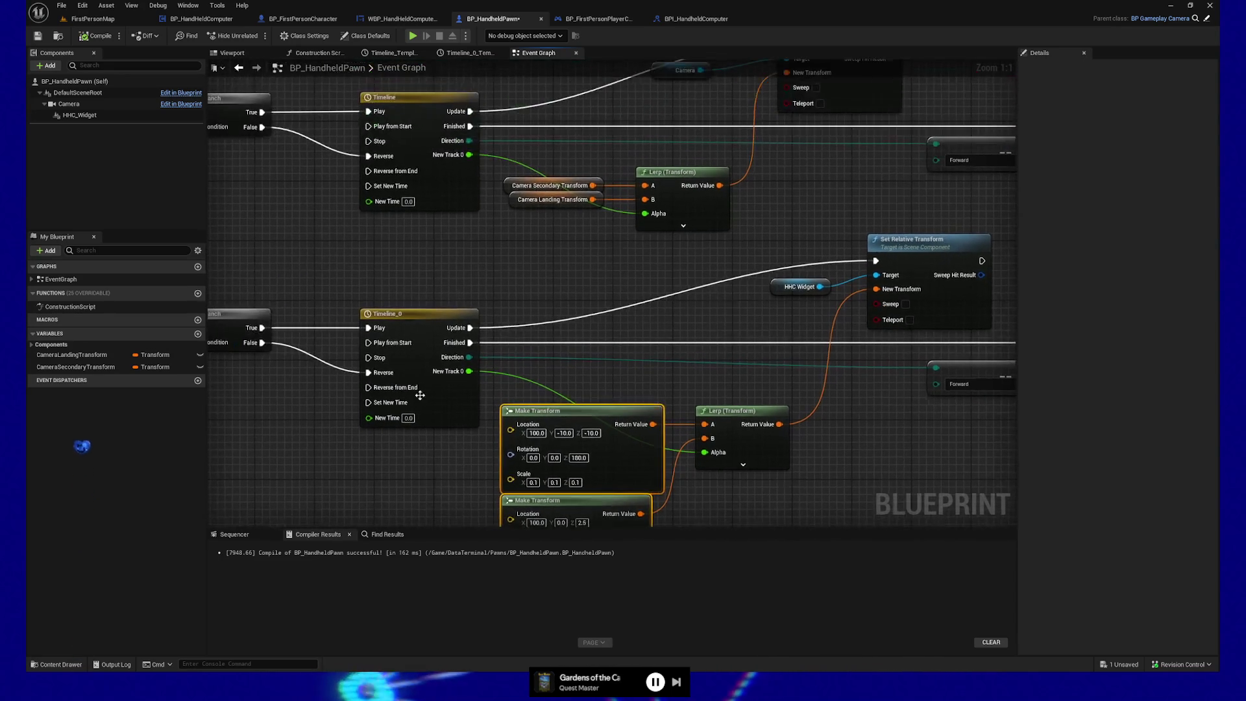
mouse_move(294, 229)
left_mouse_down()
mouse_move(554, 415)
mouse_move(445, 264)
mouse_move(458, 367)
mouse_move(727, 367)
left_mouse_up()
mouse_move(220, 240)
left_mouse_down()
mouse_move(313, 235)
mouse_move(289, 328)
left_mouse_up()
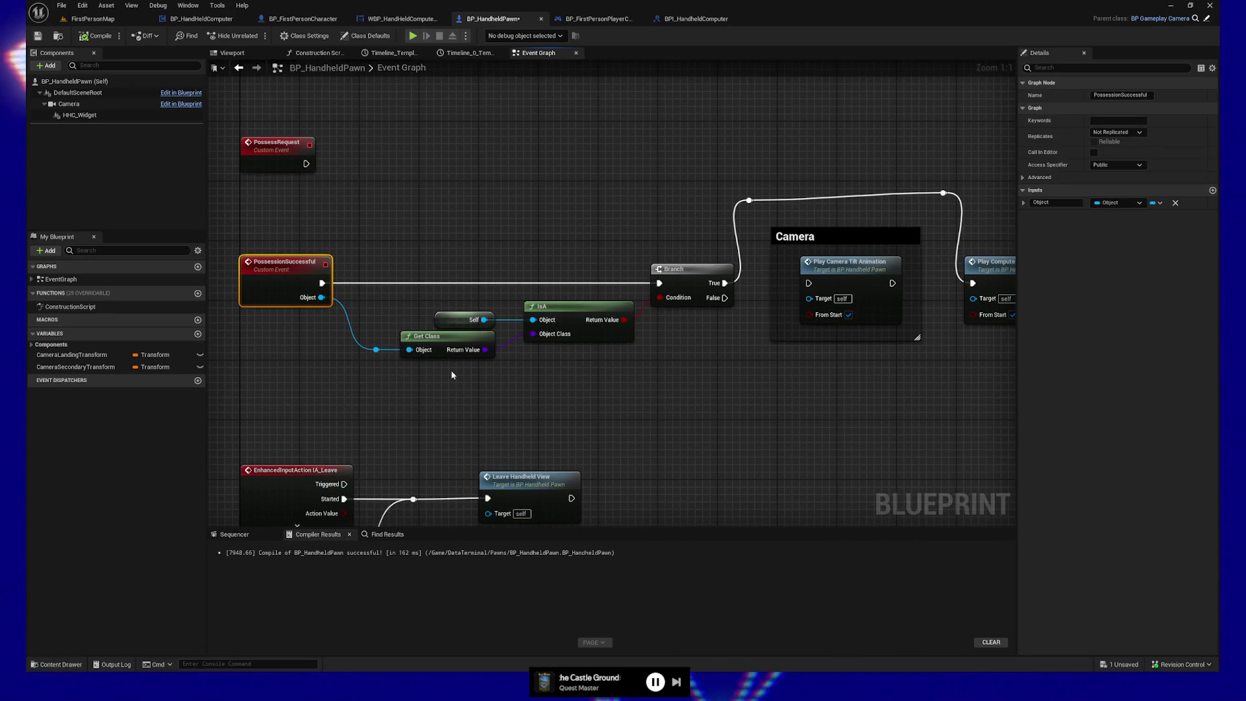
left_click_drag(739, 409, 482, 397)
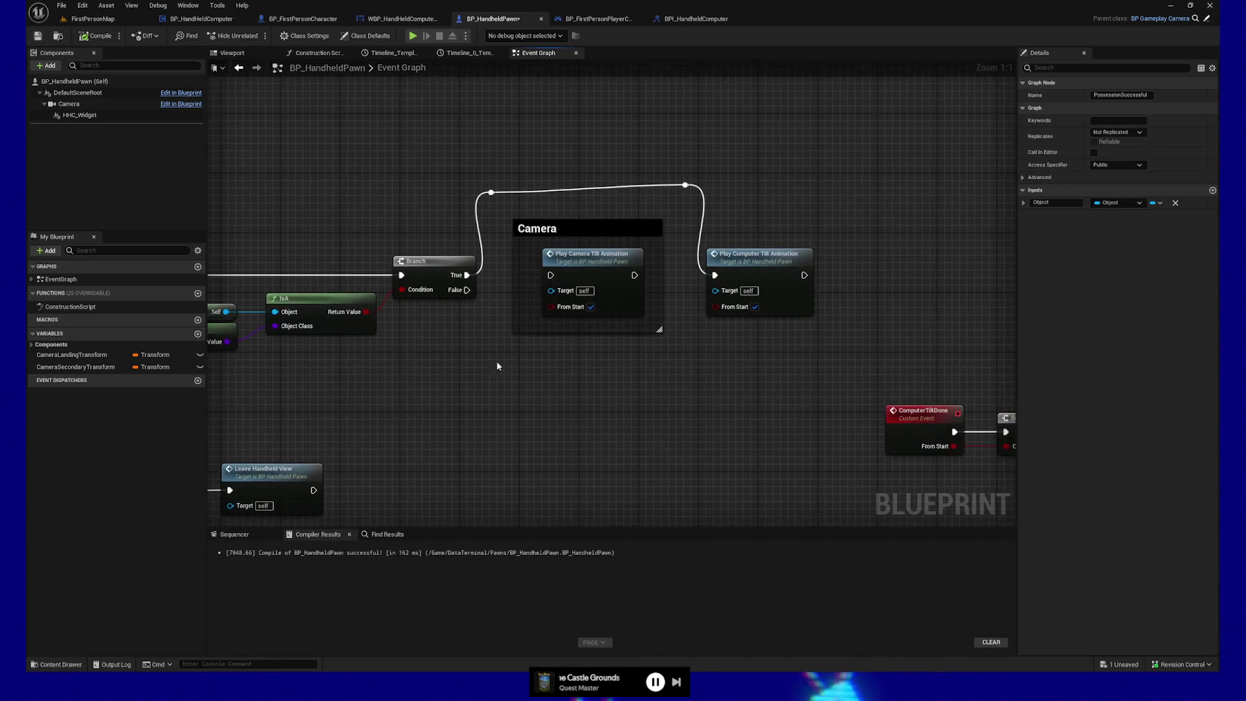
left_click_drag(474, 145, 710, 201)
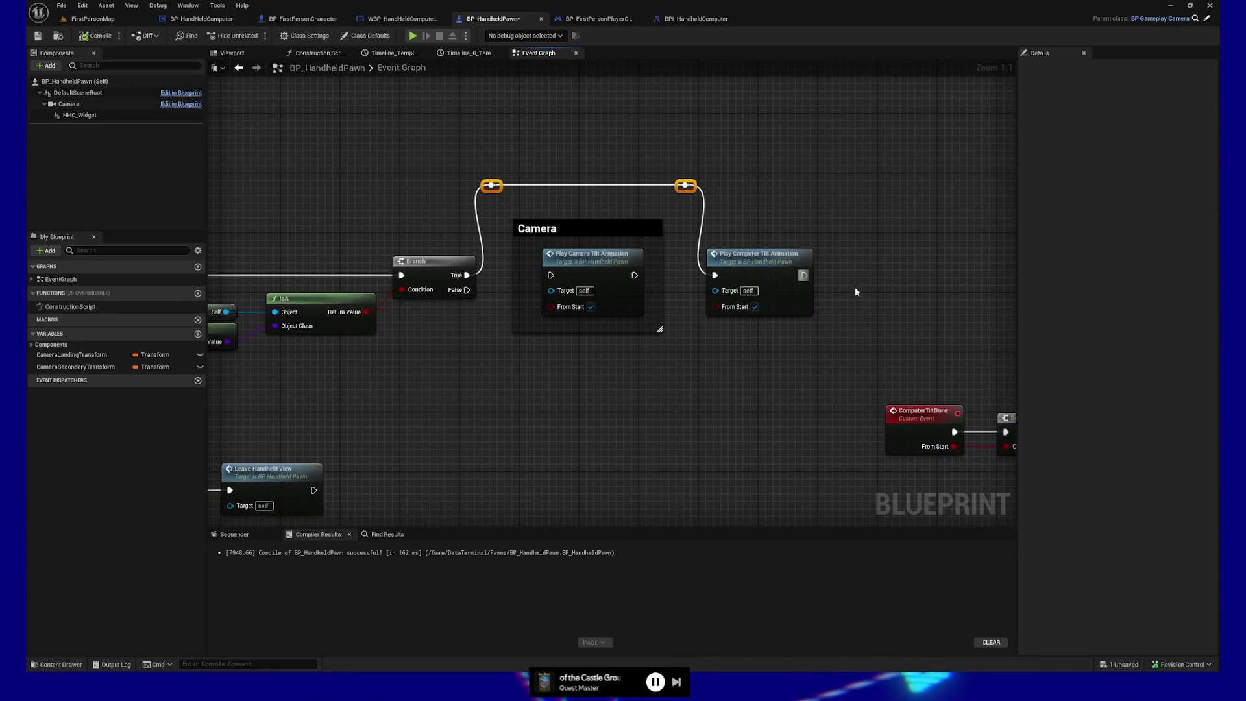
mouse_move(894, 322)
left_mouse_down()
mouse_move(682, 262)
mouse_move(708, 412)
mouse_move(614, 263)
mouse_move(668, 278)
mouse_move(435, 251)
left_mouse_up()
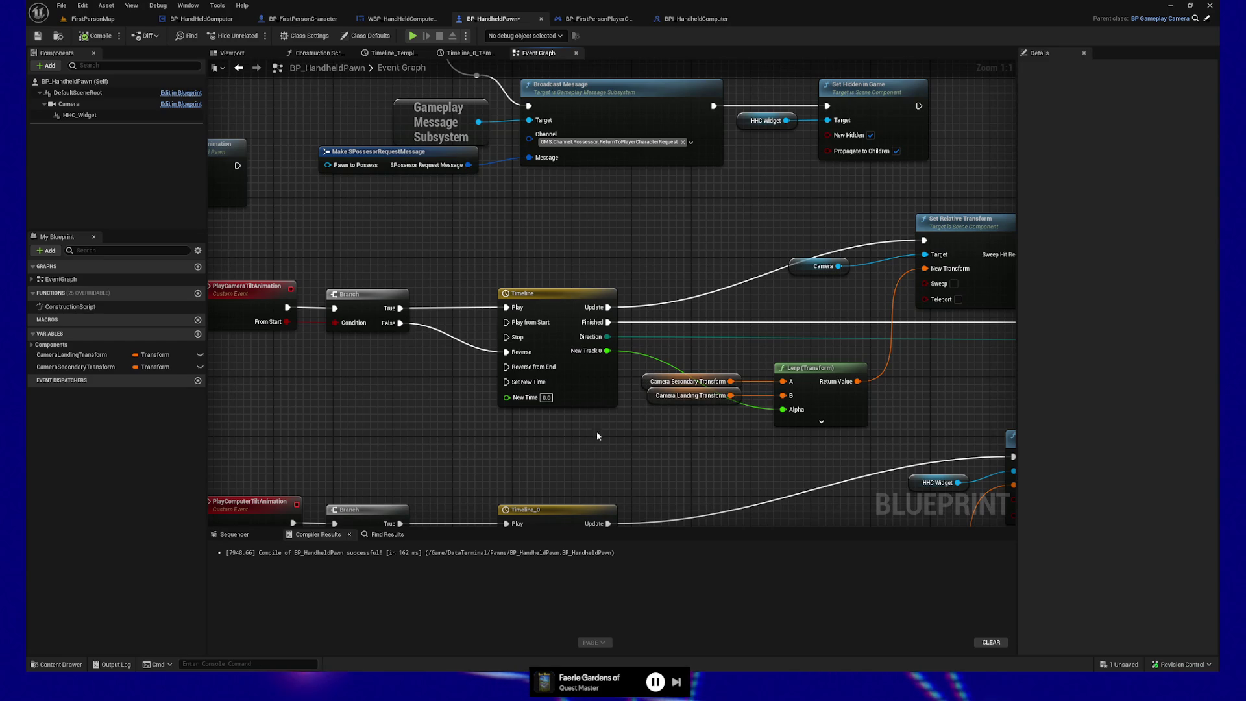
mouse_move(597, 436)
left_mouse_down()
mouse_move(692, 251)
mouse_move(643, 473)
mouse_move(597, 450)
left_mouse_up()
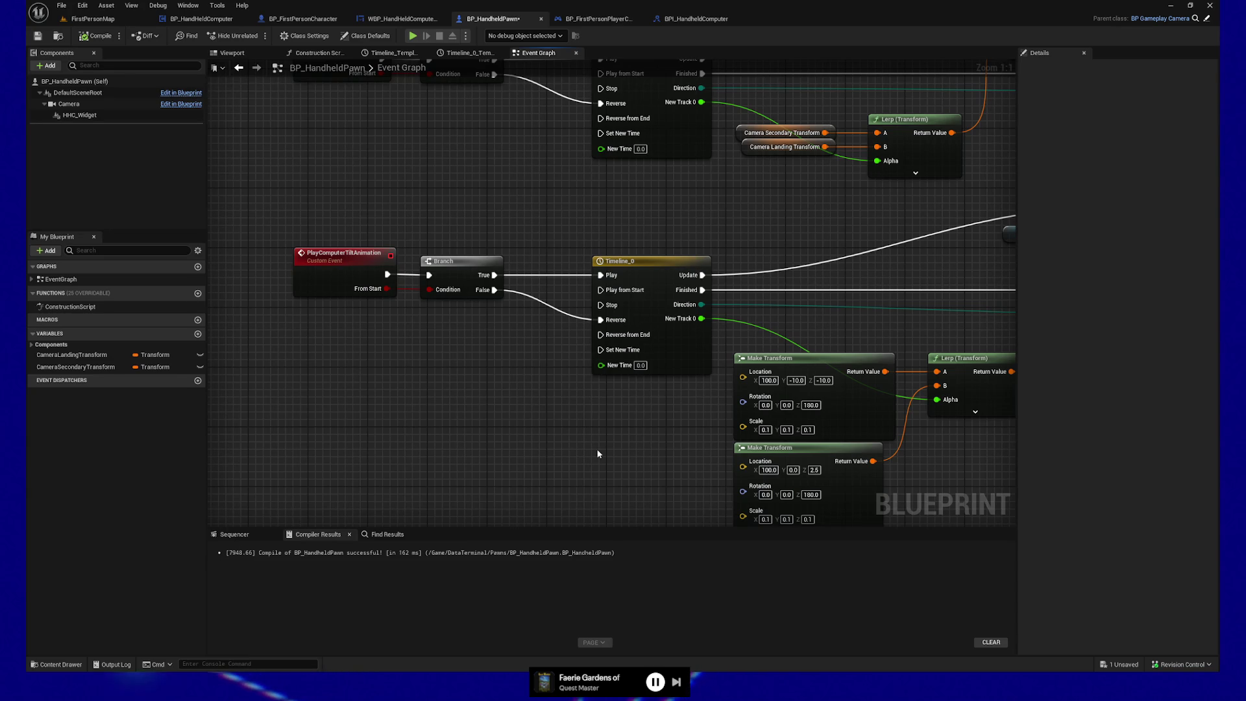
mouse_move(535, 389)
left_mouse_down()
mouse_move(320, 339)
mouse_move(258, 357)
left_mouse_up()
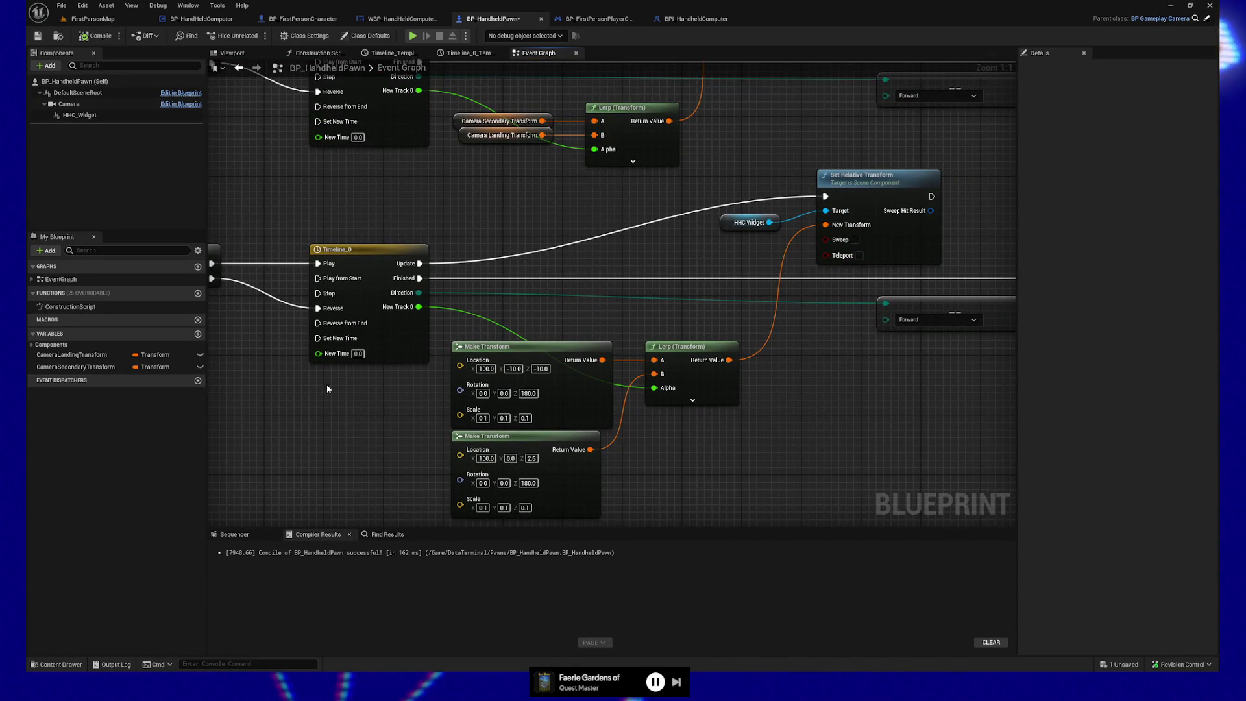
mouse_move(355, 418)
left_mouse_down()
mouse_move(370, 398)
mouse_move(370, 434)
mouse_move(452, 464)
mouse_move(461, 439)
mouse_move(467, 470)
left_mouse_up()
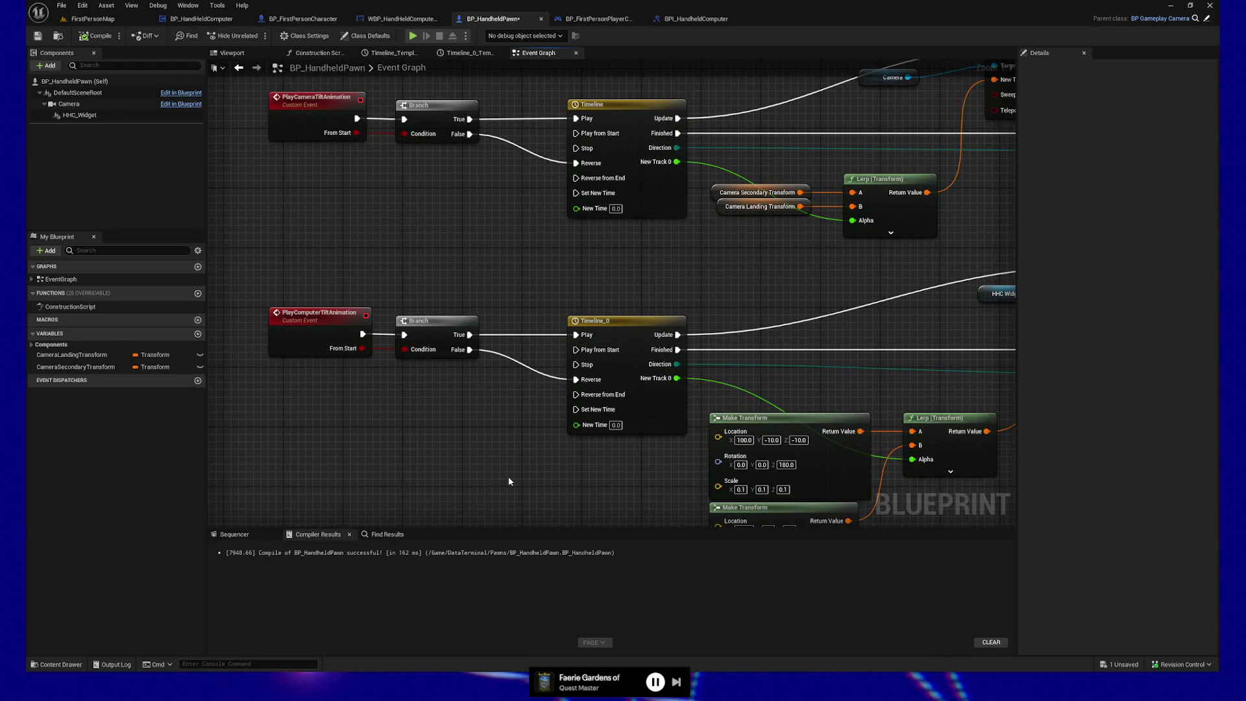
left_click_drag(487, 474, 470, 461)
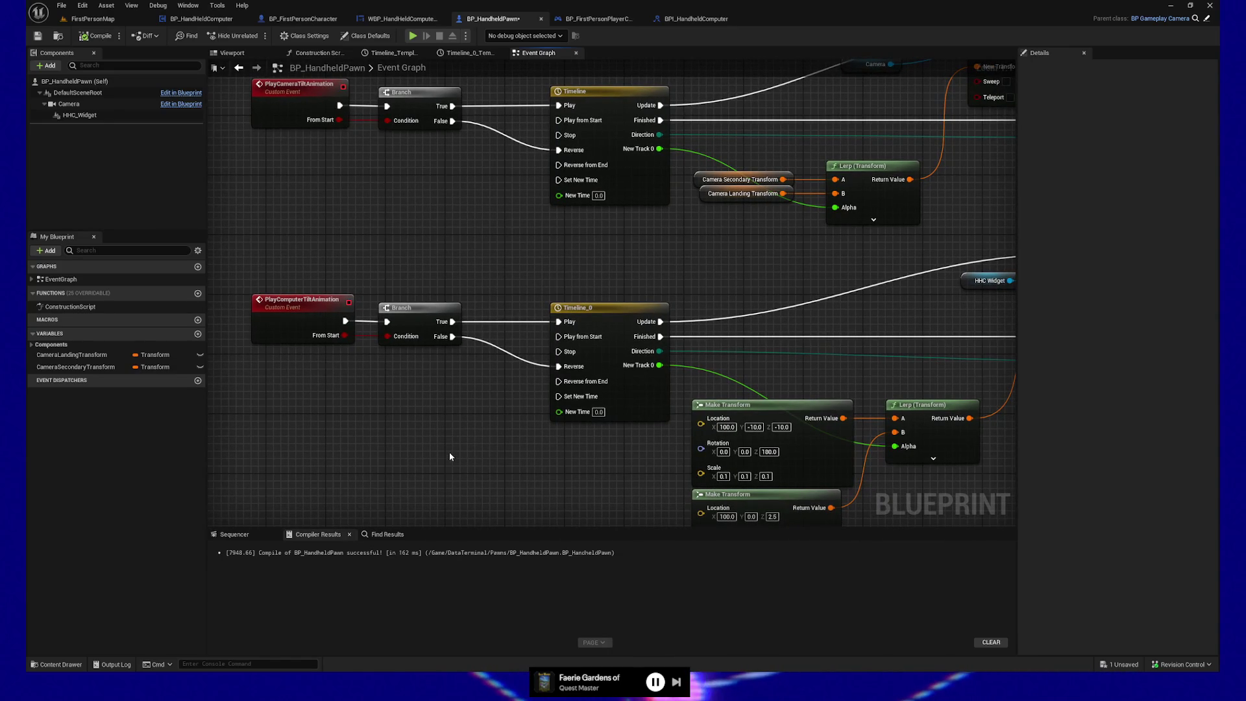
left_click_drag(555, 481, 531, 471)
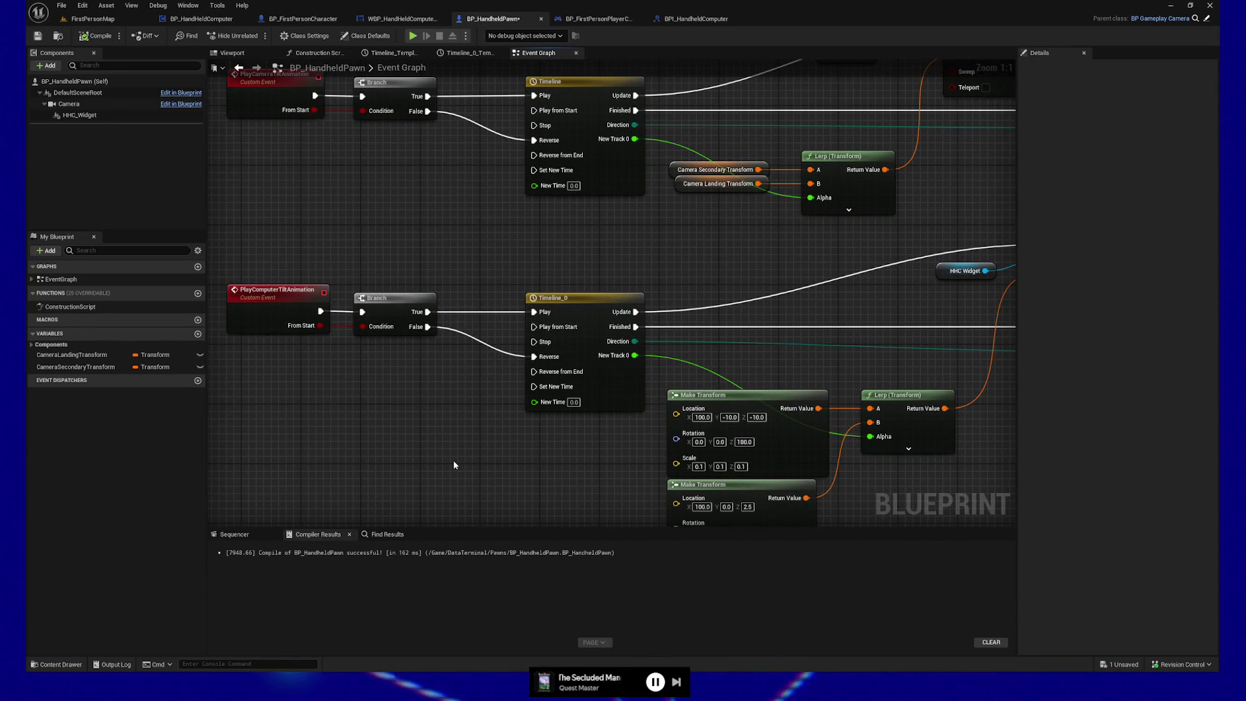
mouse_move(485, 453)
left_mouse_down()
mouse_move(444, 452)
mouse_move(528, 449)
left_mouse_up()
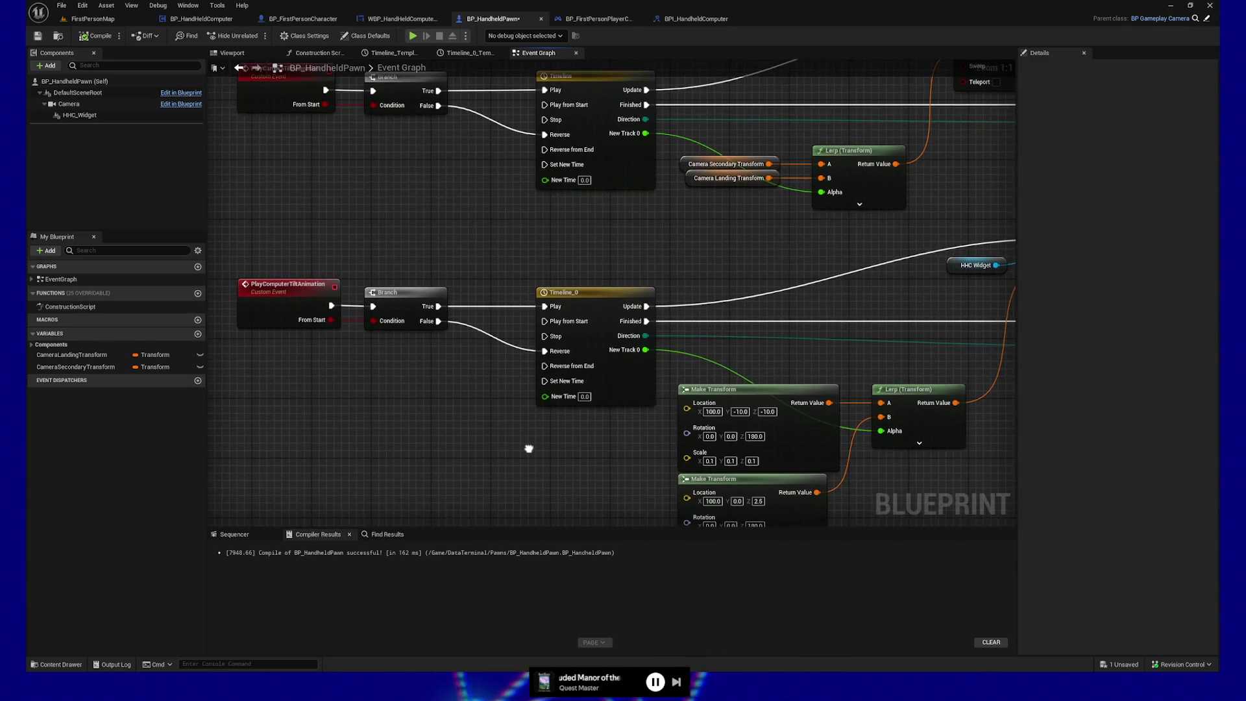
left_click_drag(448, 437, 439, 465)
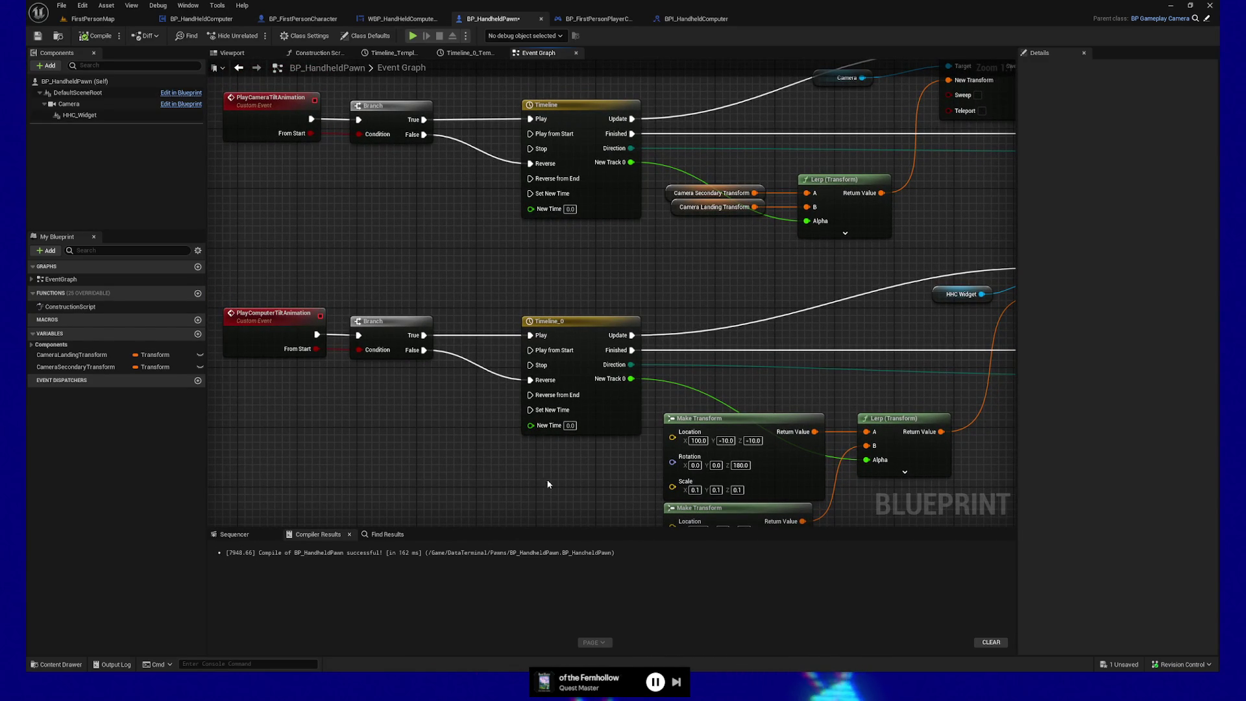
mouse_move(552, 481)
left_mouse_down()
mouse_move(537, 454)
mouse_move(593, 475)
mouse_move(547, 477)
left_mouse_up()
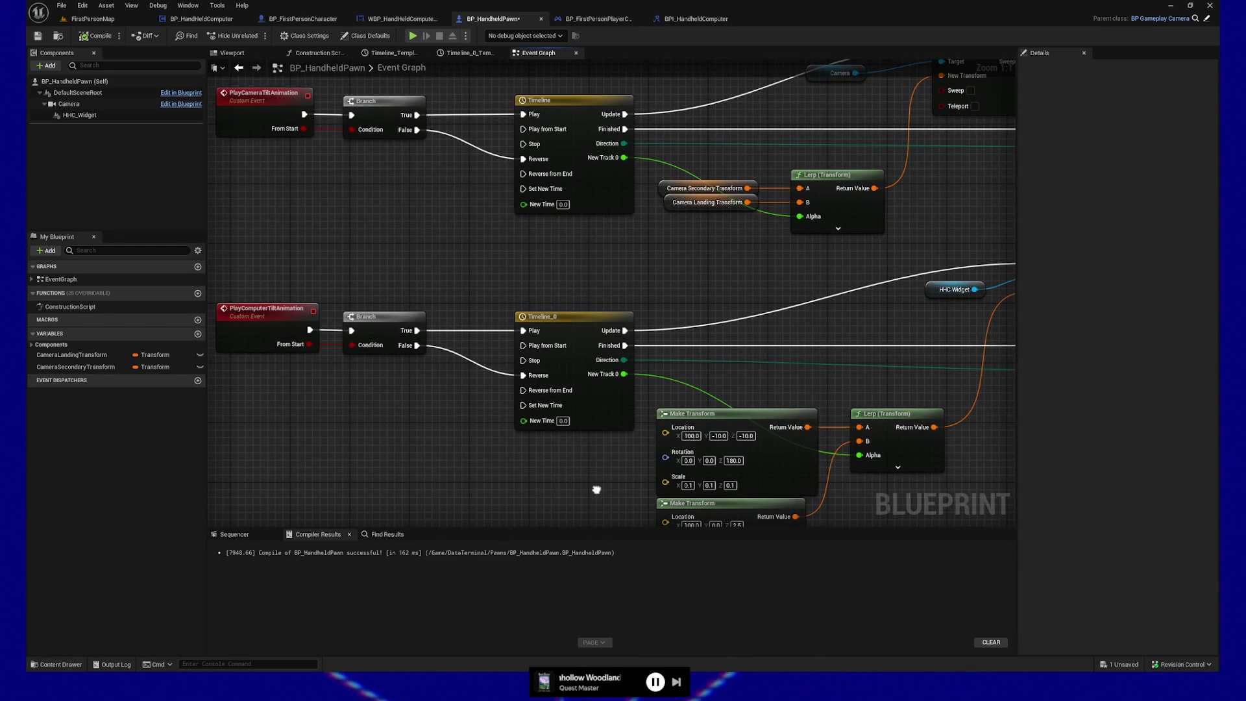
mouse_move(591, 484)
left_mouse_down()
mouse_move(508, 445)
mouse_move(394, 427)
mouse_move(399, 404)
left_mouse_up()
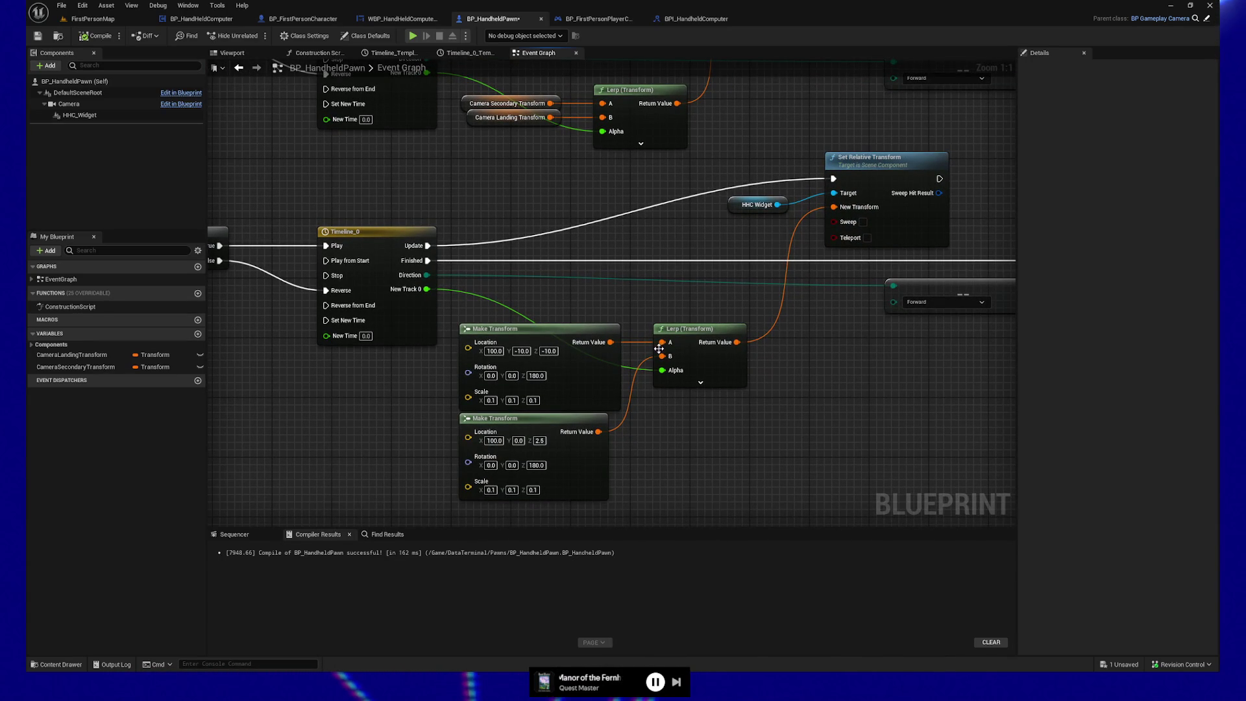
left_click_drag(684, 300, 662, 314)
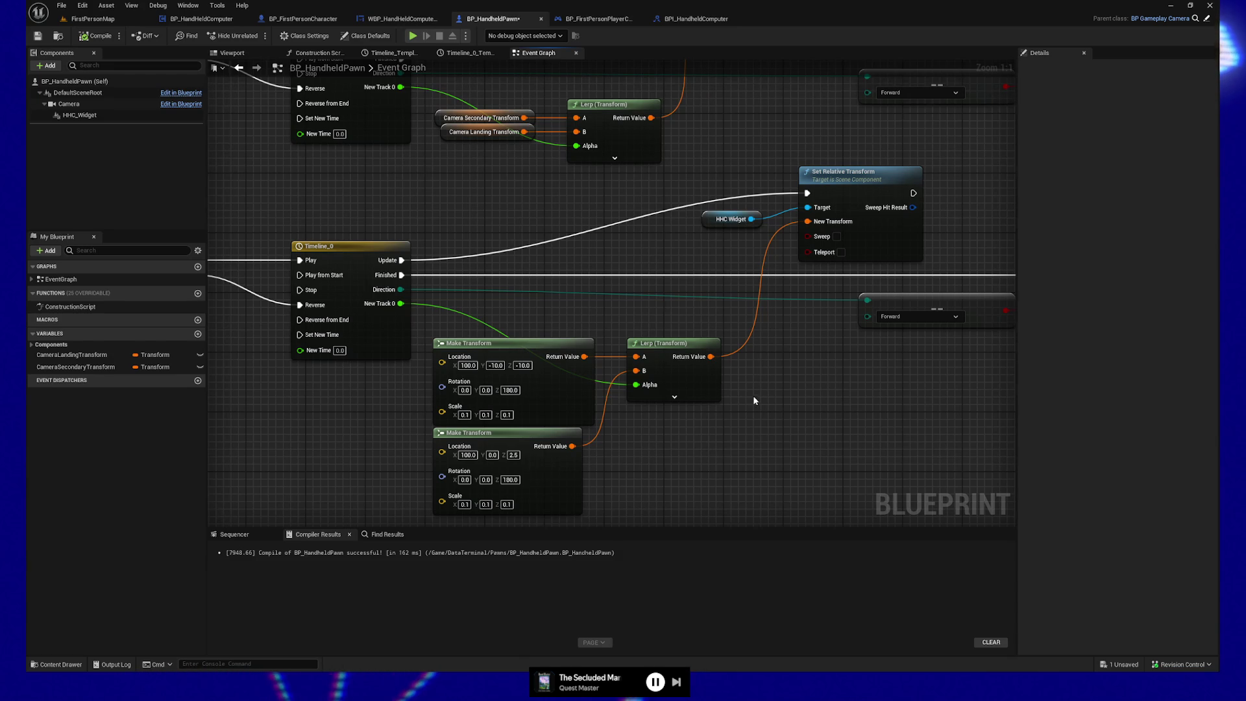
mouse_move(746, 415)
left_mouse_down()
mouse_move(665, 428)
mouse_move(703, 437)
mouse_move(703, 472)
left_mouse_up()
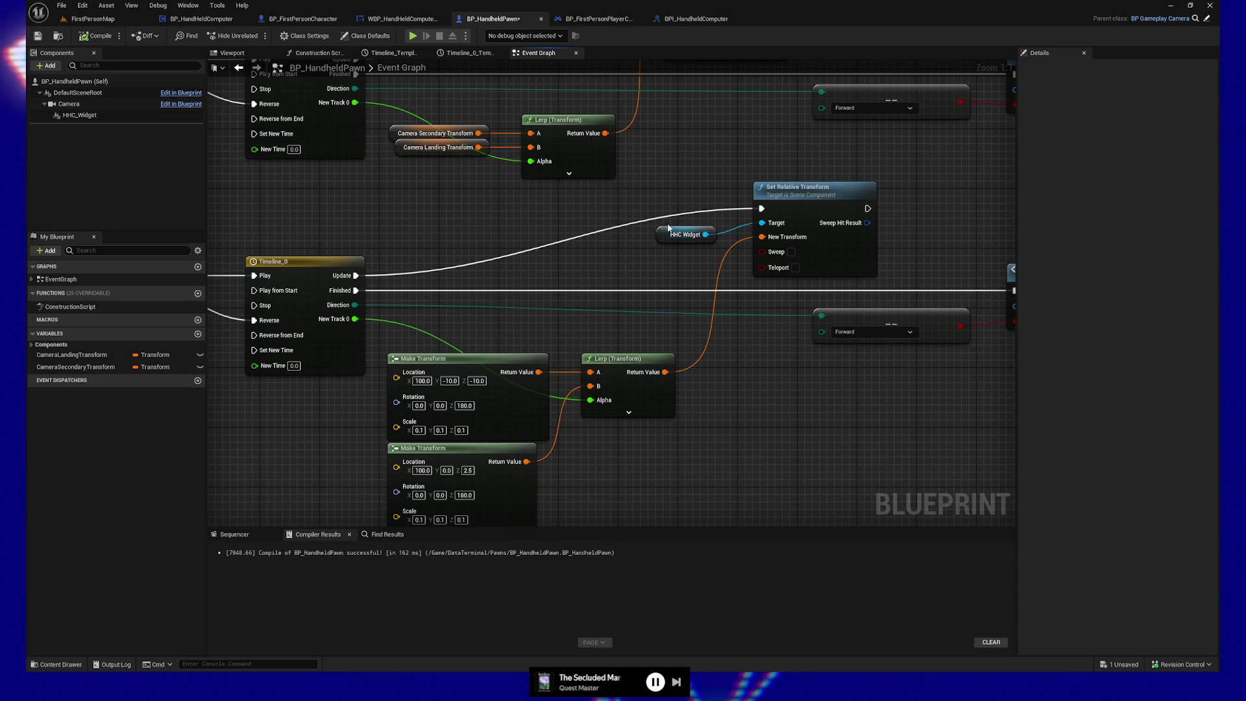
Align the right edges of both Make Transform nodes with Shift+D
mouse_move(598, 263)
left_mouse_down()
mouse_move(667, 212)
mouse_move(682, 328)
mouse_move(636, 242)
mouse_move(589, 209)
left_mouse_up()
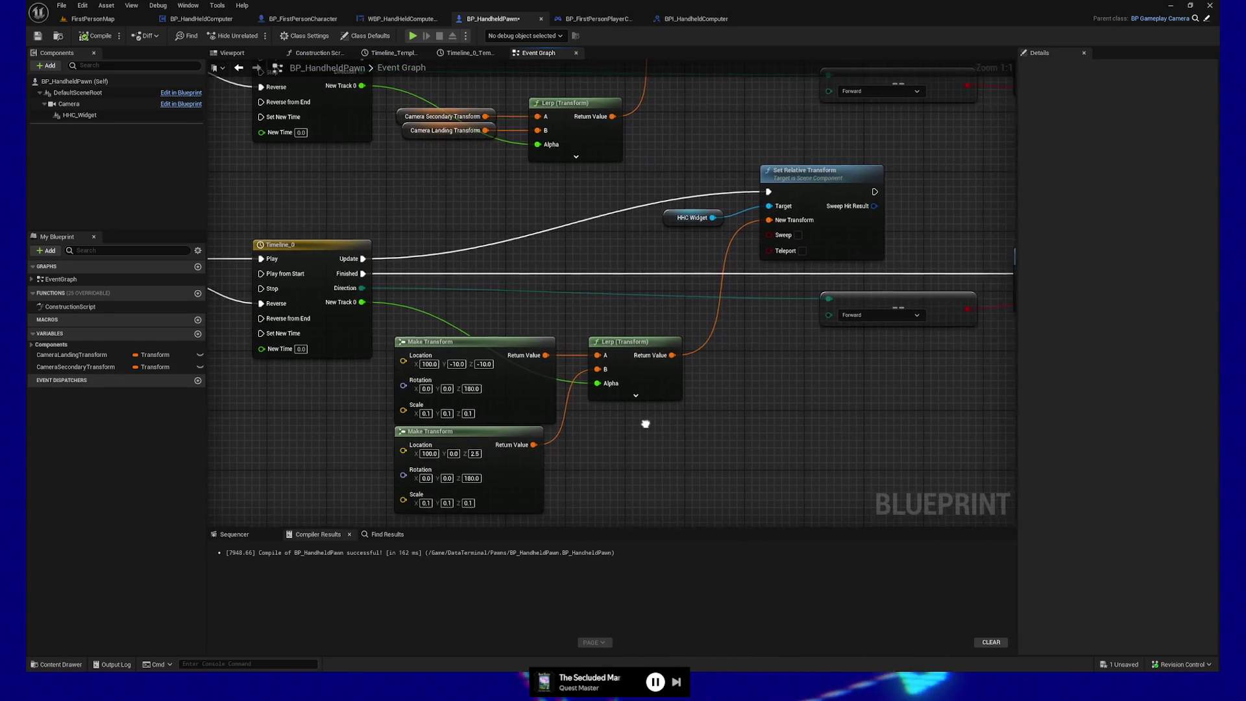
left_click_drag(514, 308, 611, 458)
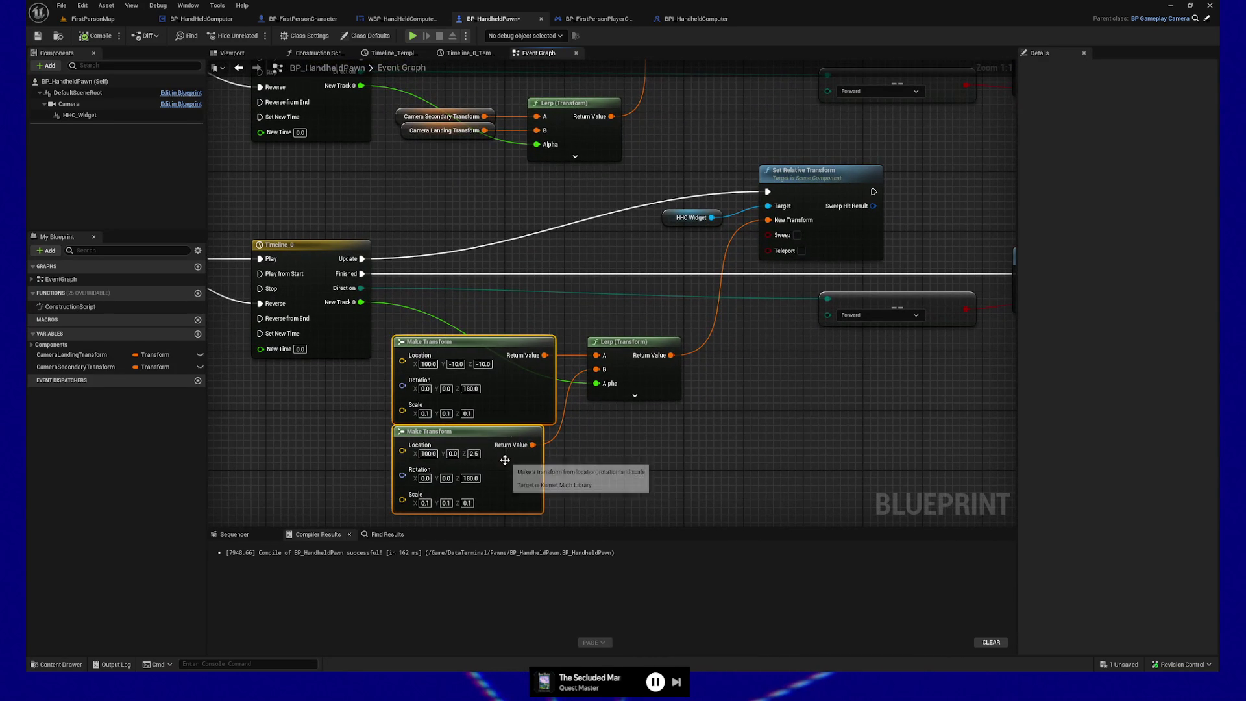
key("shift+d")
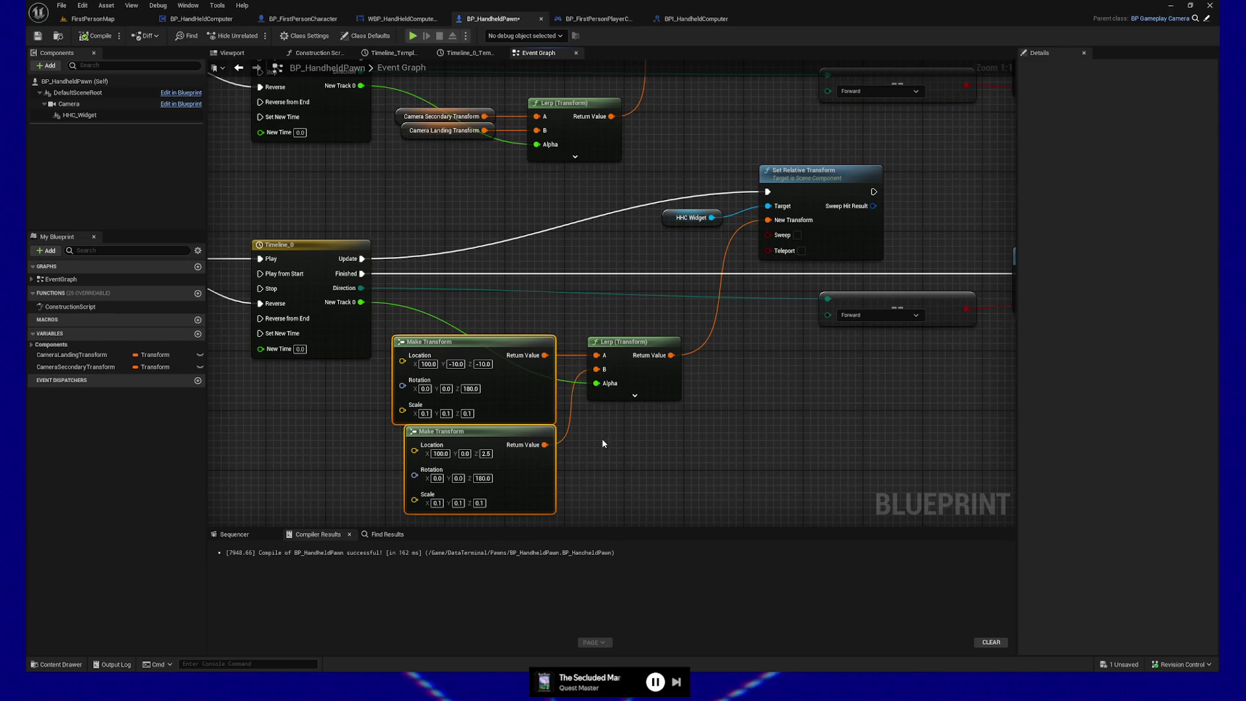
mouse_move(629, 452)
left_mouse_down()
mouse_move(652, 476)
mouse_move(680, 459)
left_mouse_up()
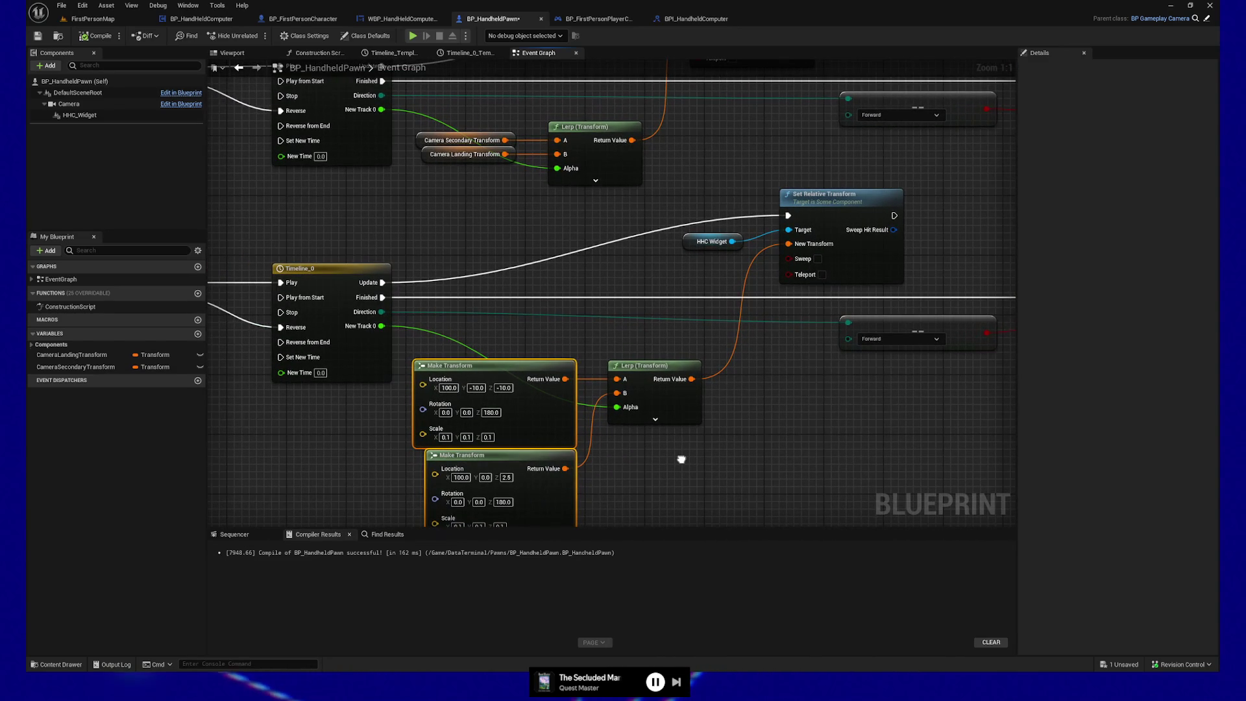
mouse_move(681, 459)
left_mouse_down()
mouse_move(434, 491)
mouse_move(517, 492)
mouse_move(707, 457)
mouse_move(439, 348)
mouse_move(509, 389)
mouse_move(304, 410)
left_mouse_up()
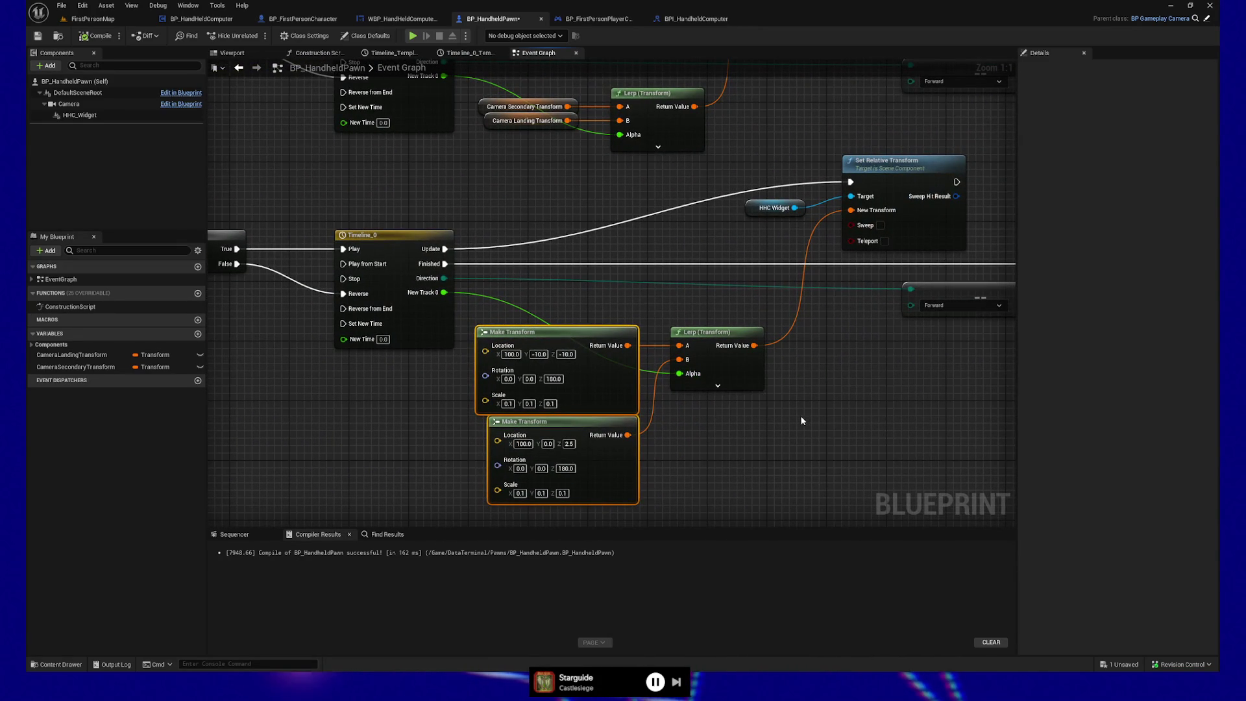
mouse_move(234, 195)
left_mouse_down()
mouse_move(357, 268)
mouse_move(482, 381)
mouse_move(495, 273)
mouse_move(444, 226)
mouse_move(497, 349)
mouse_move(606, 417)
mouse_move(625, 367)
mouse_move(284, 359)
mouse_move(451, 267)
mouse_move(429, 392)
mouse_move(565, 423)
mouse_move(303, 422)
mouse_move(411, 422)
mouse_move(517, 295)
mouse_move(761, 295)
mouse_move(497, 292)
left_mouse_up()
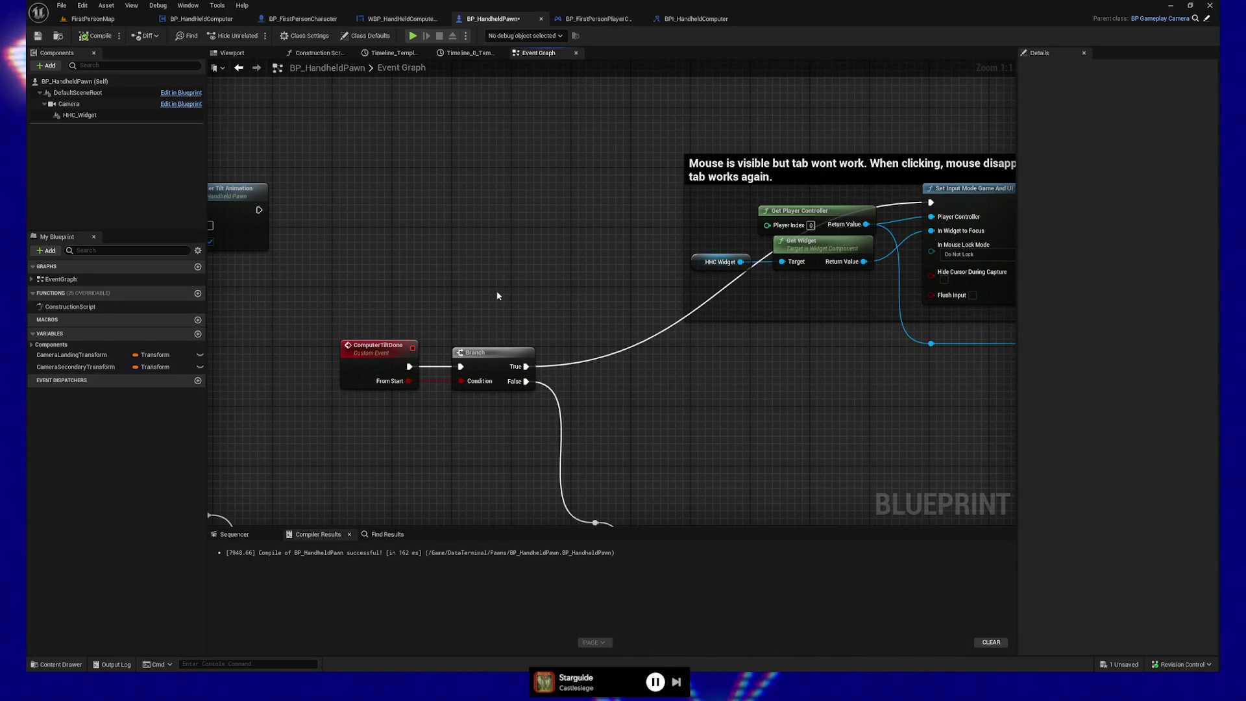
Put an F9 breakpoint on the Play Computer Tilt Animation node and save BP_HandheldPawn
left_click_drag(411, 293, 765, 286)
left_click_drag(473, 331, 662, 336)
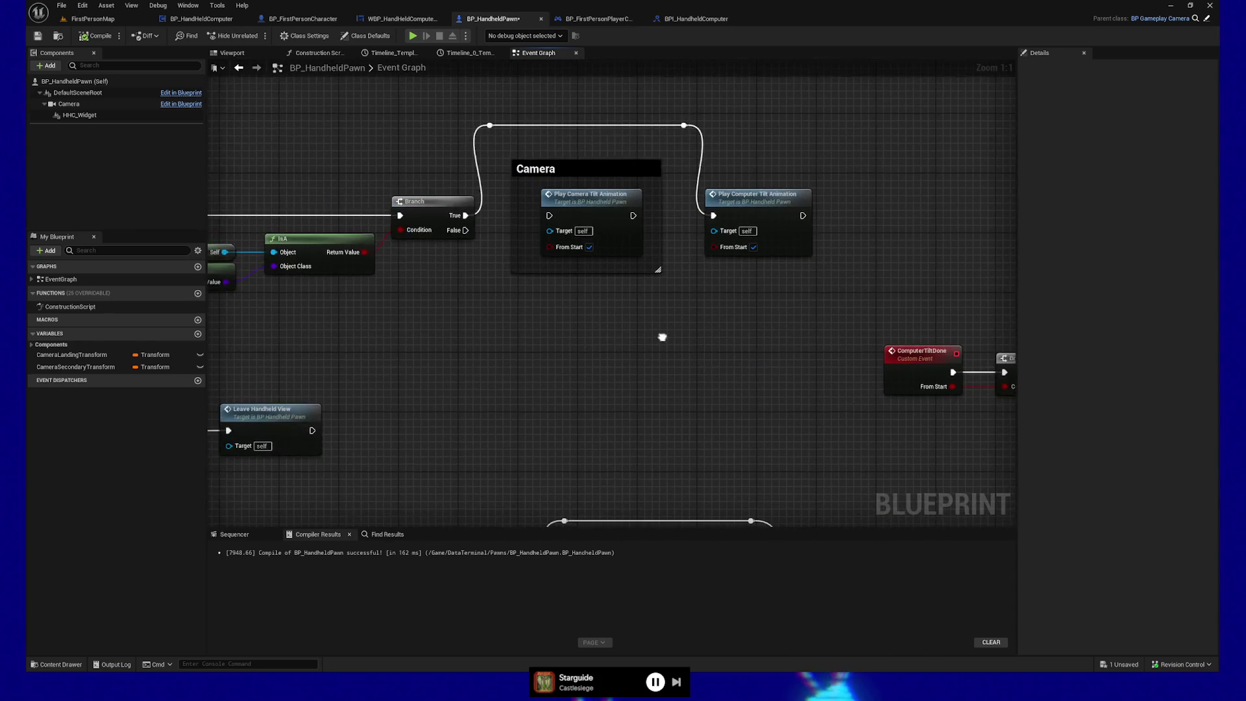
left_click_drag(484, 345, 711, 348)
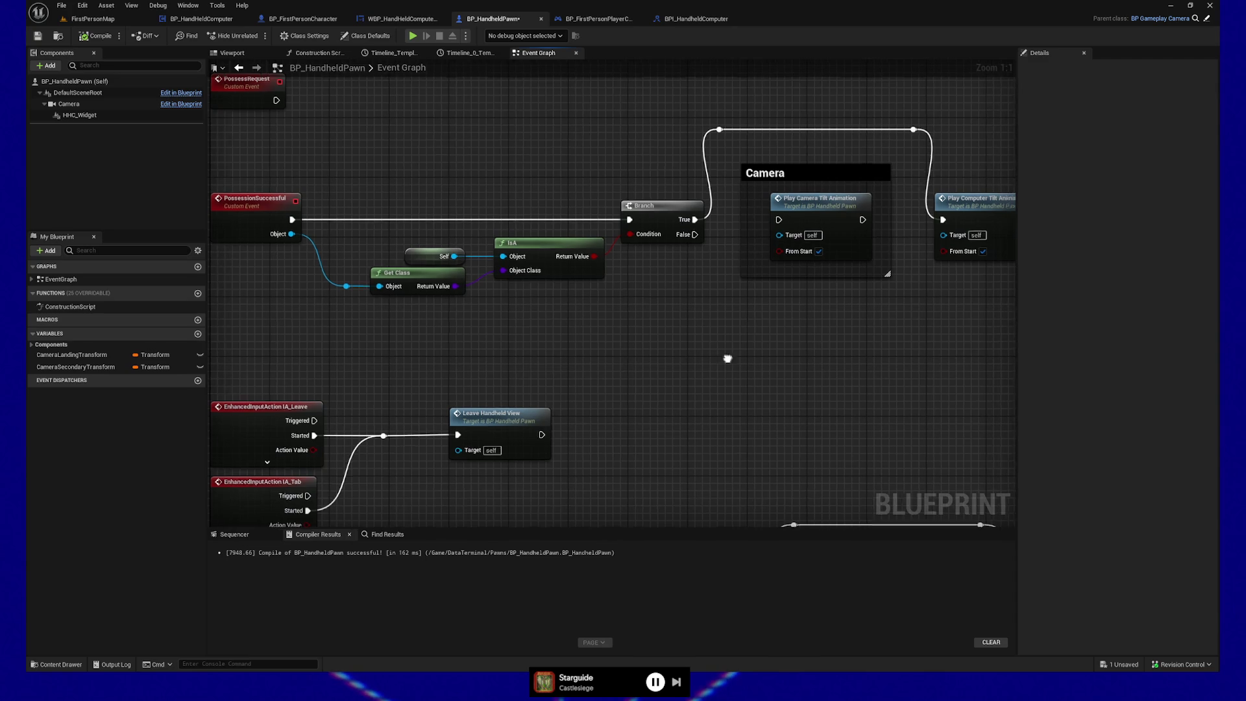
left_click_drag(729, 356, 578, 376)
left_click_drag(382, 196, 454, 199)
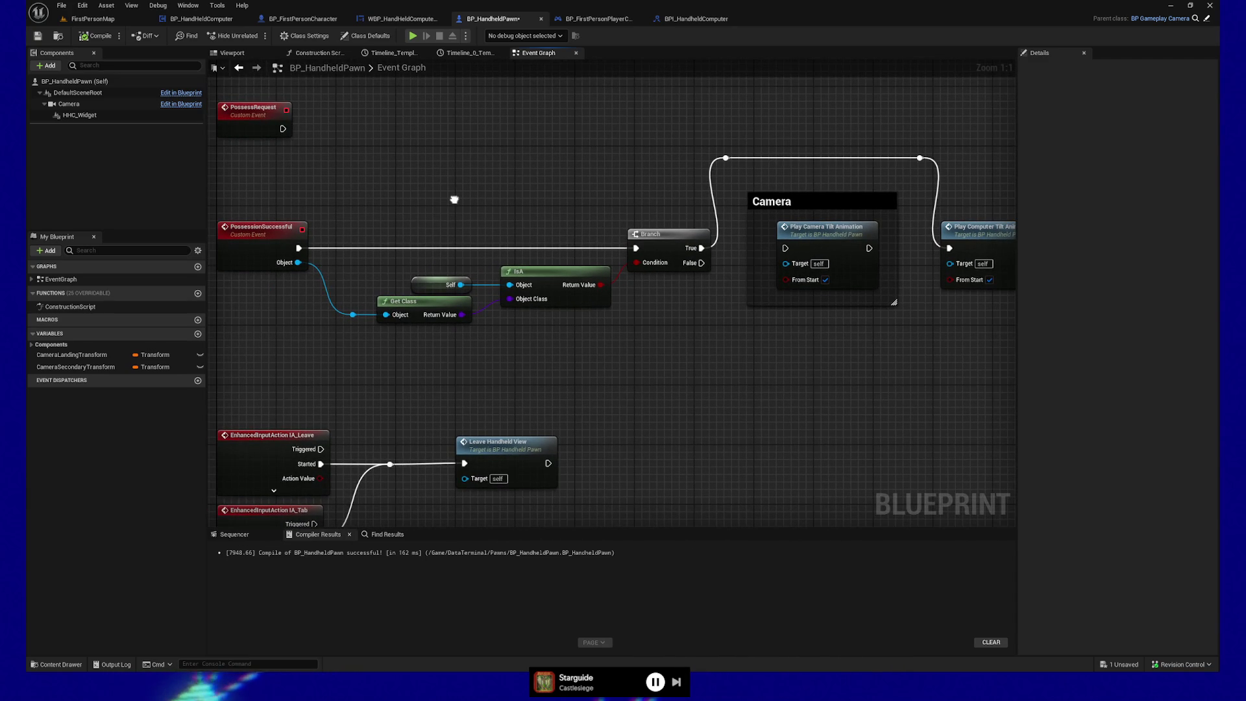
left_click(260, 234)
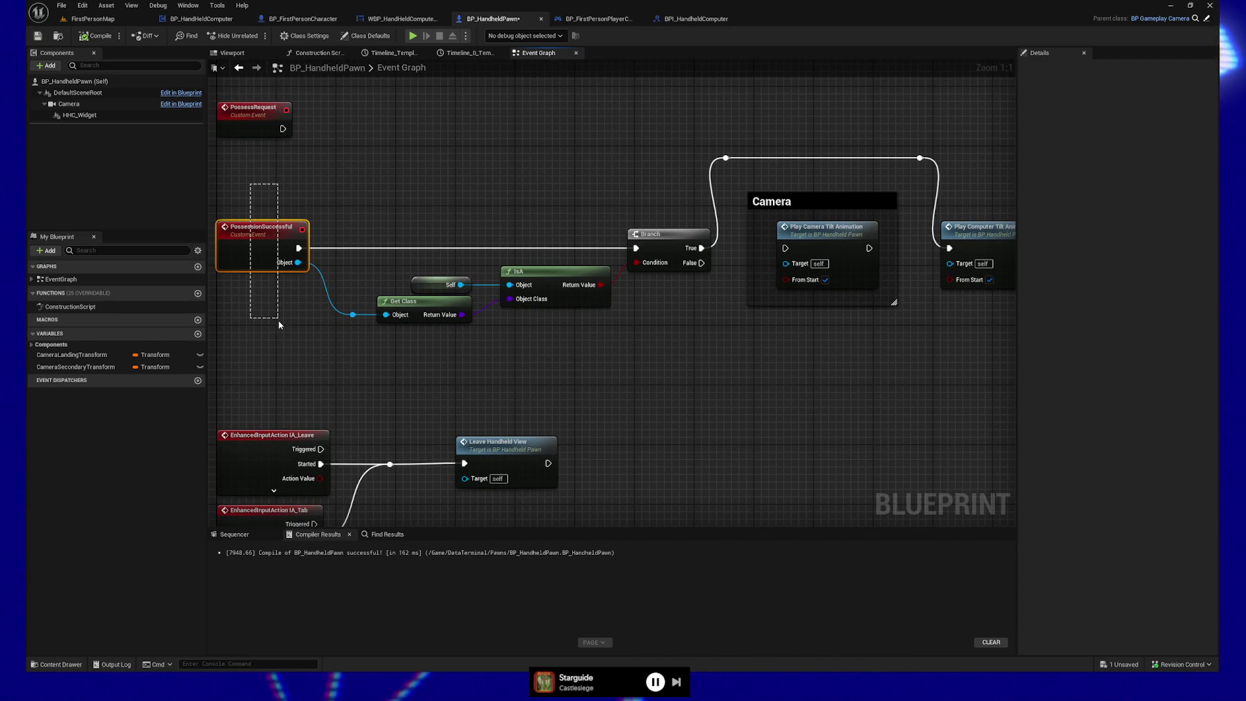
left_click_drag(617, 180, 577, 181)
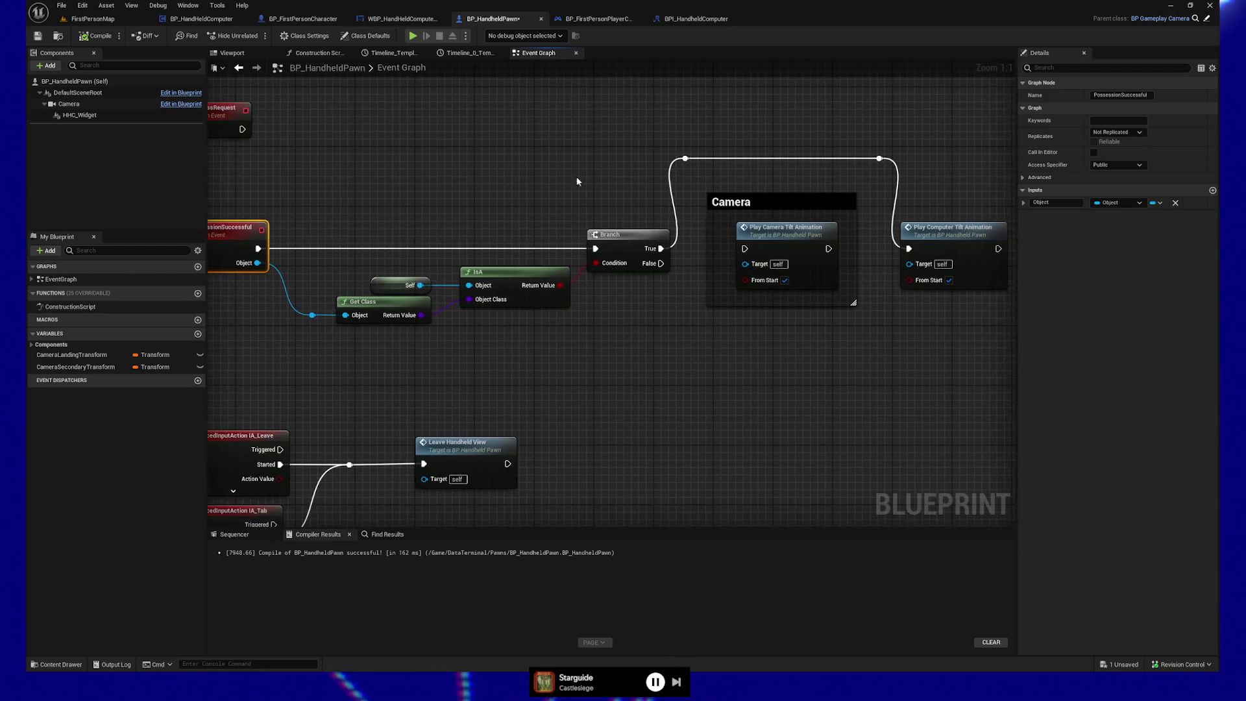
left_click(985, 240)
key("F9")
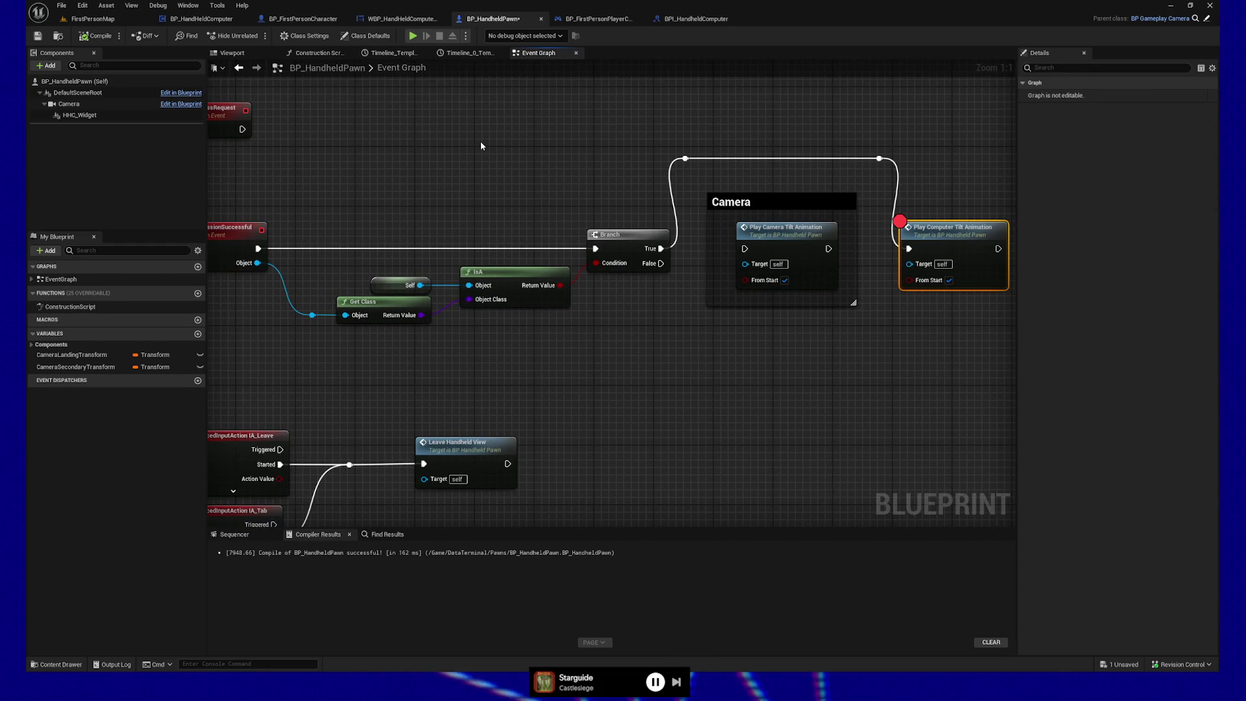
key("ctrl+s")
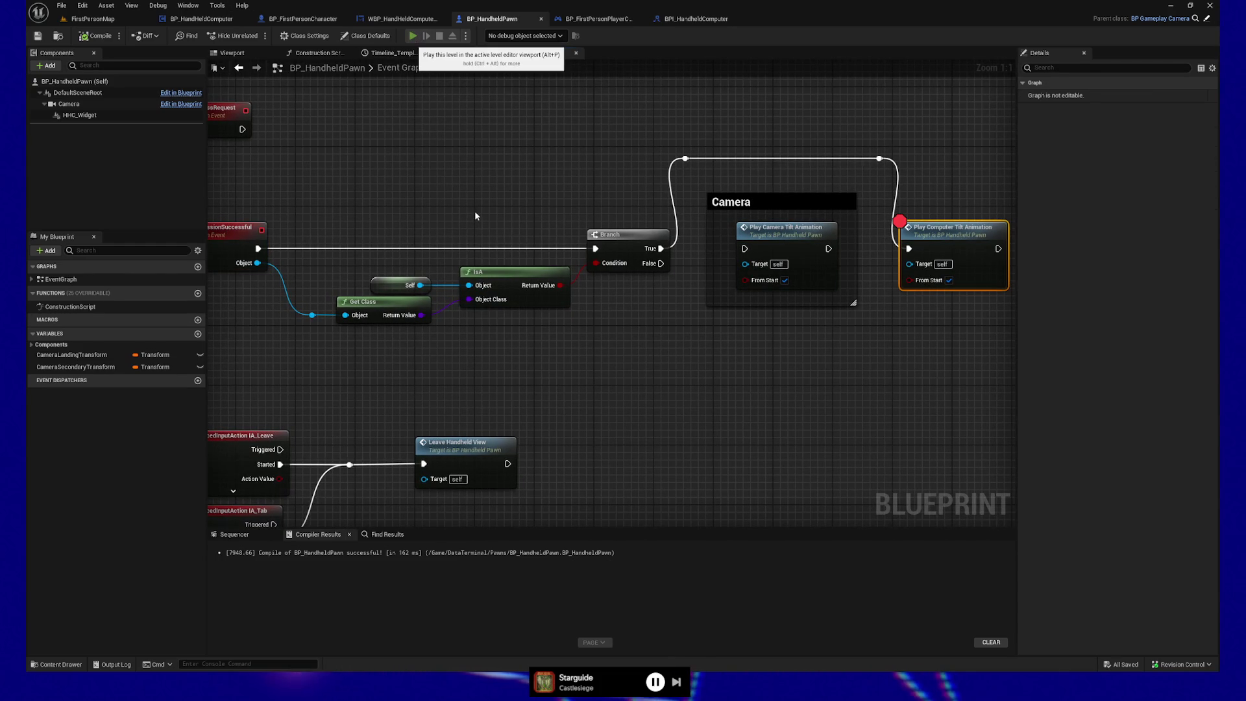
Play-test the level, resume past the breakpoint, then quit the game preview
key("alt+p")
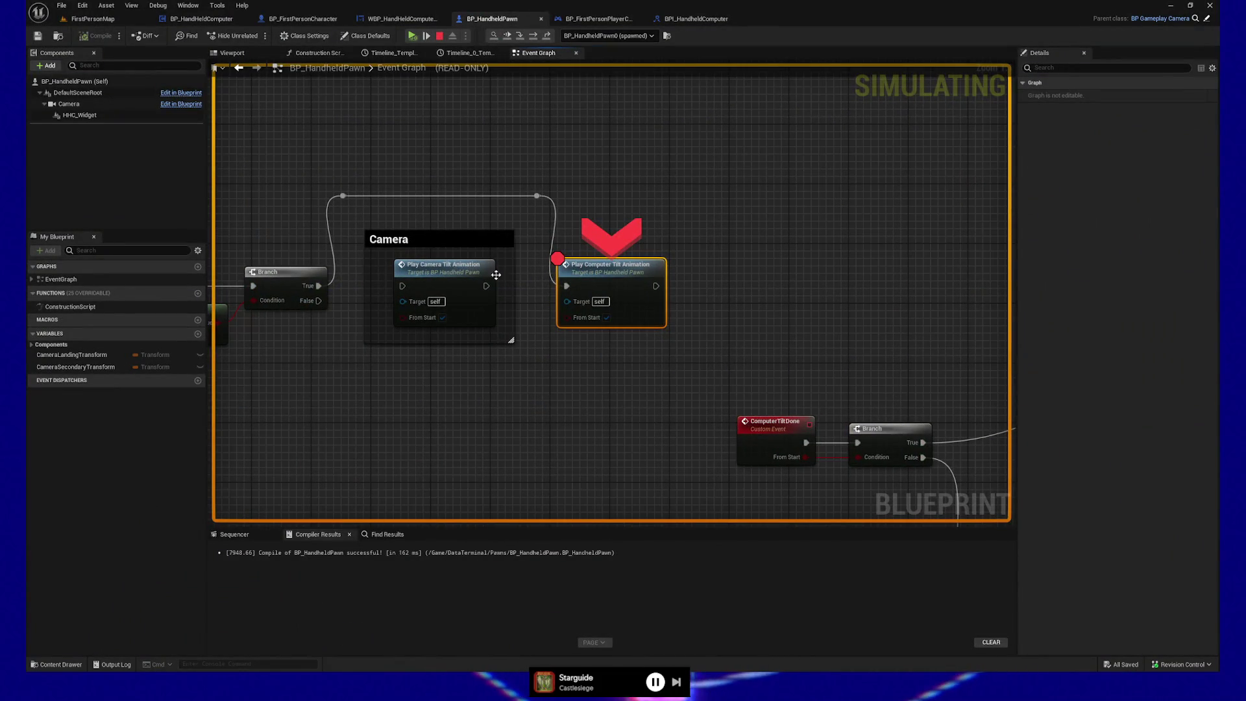
left_click(412, 36)
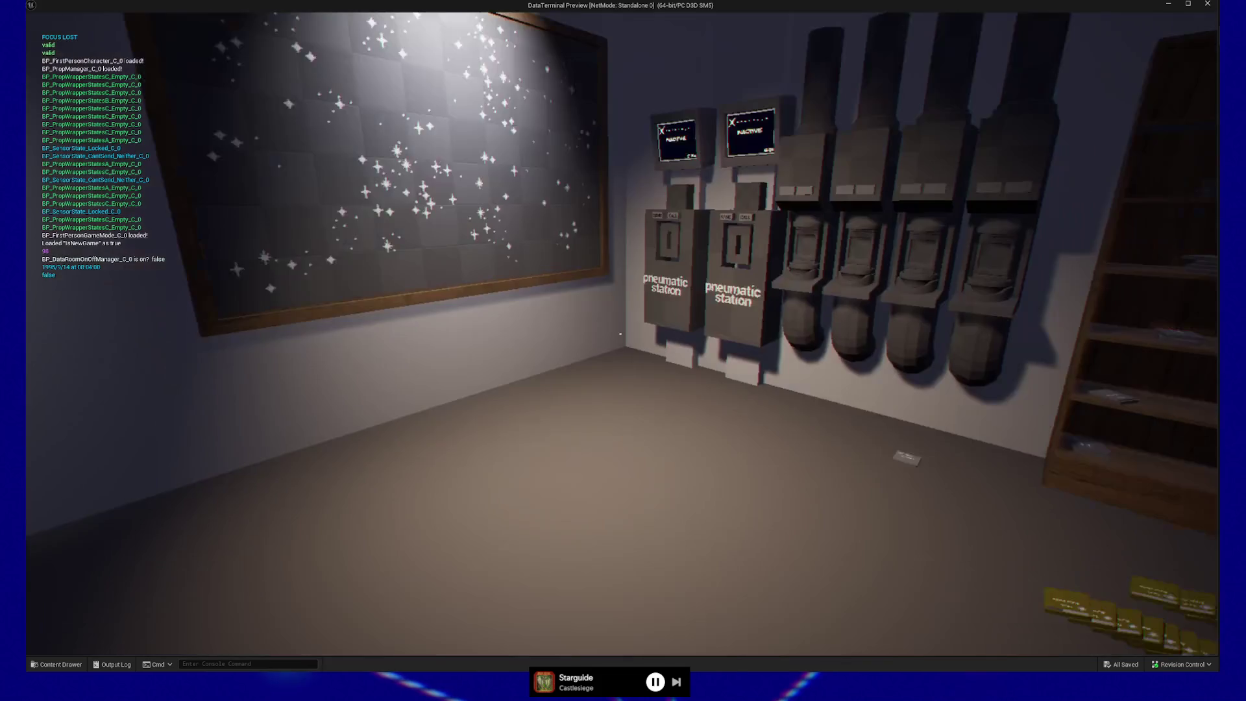
key("Escape")
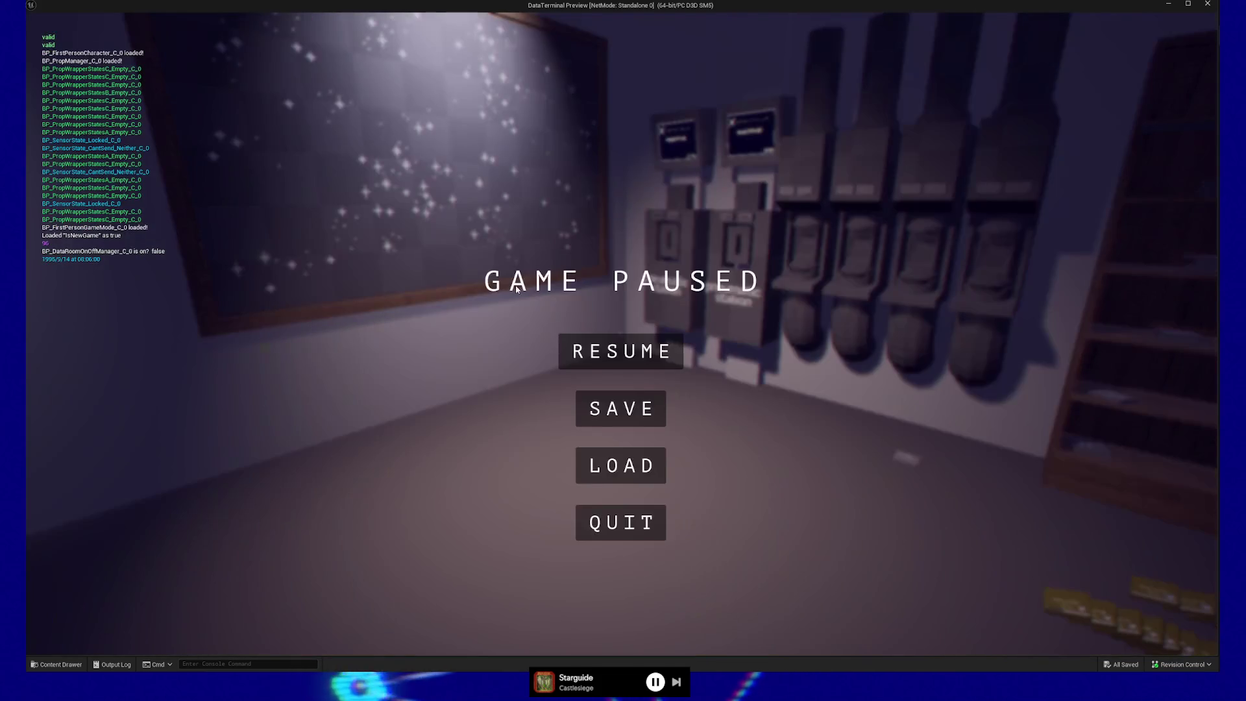
left_click(622, 516)
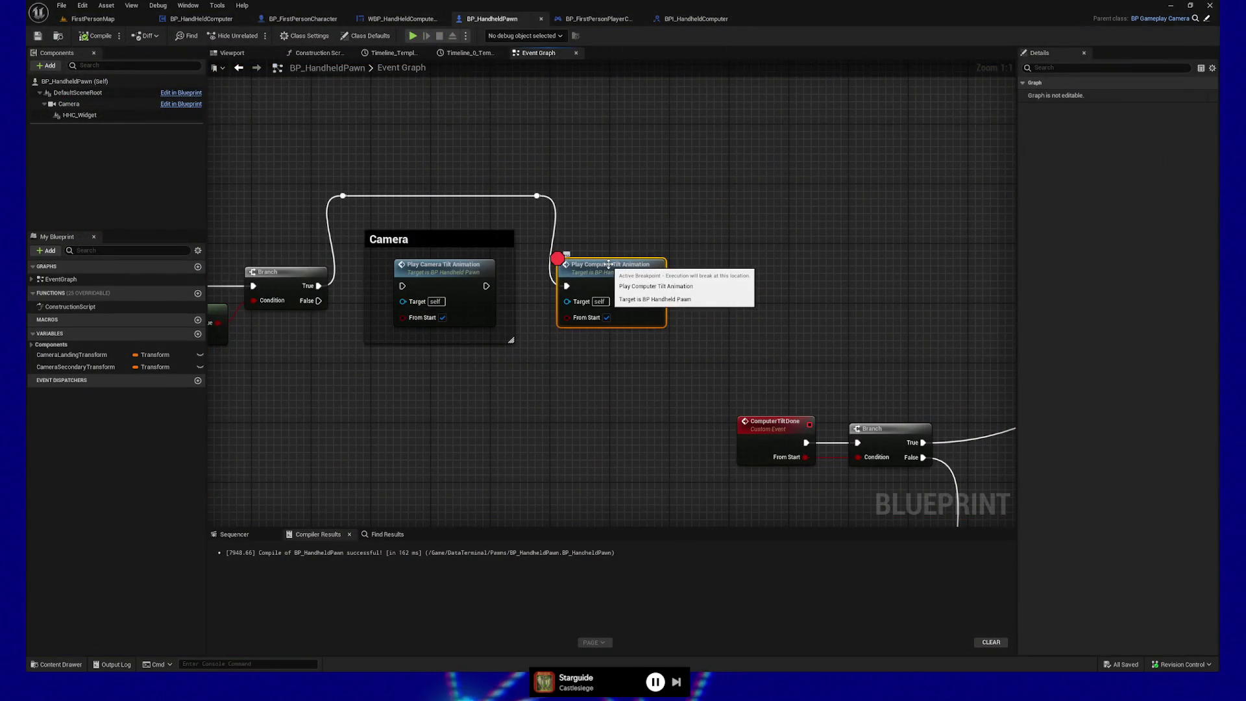
Remove the tilt animation breakpoint and run another play-test before closing it
key("F9")
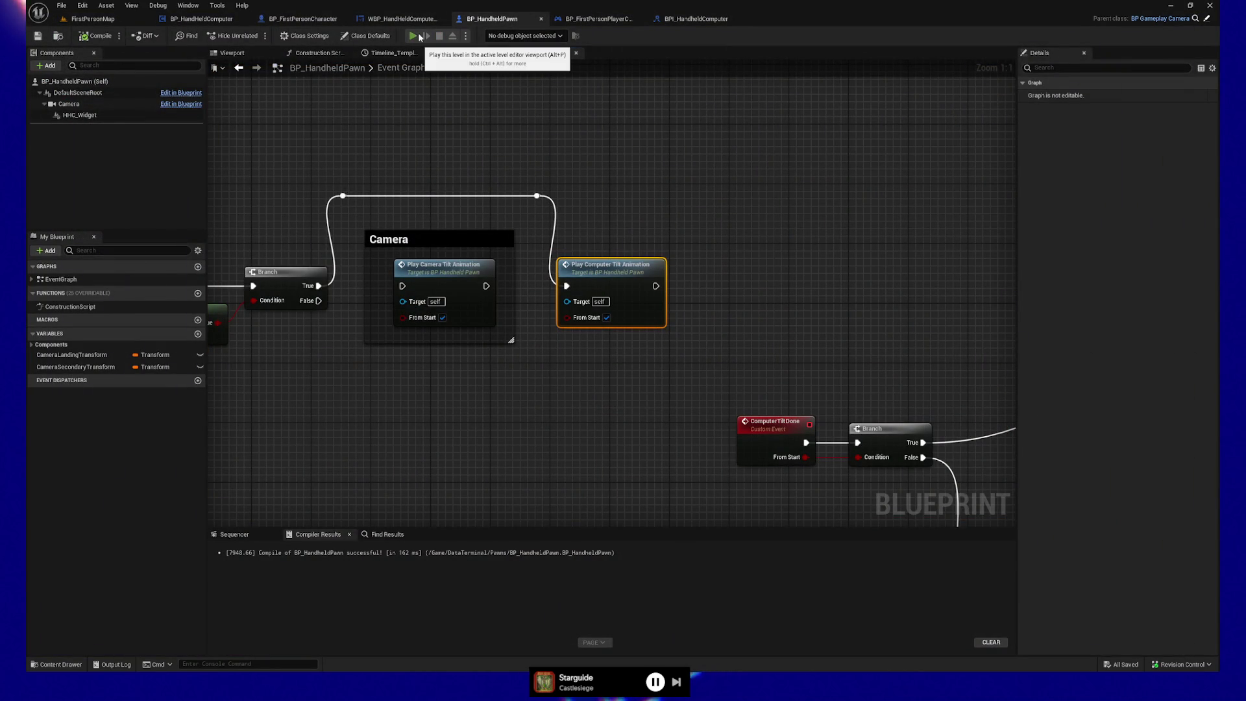
key("alt+p")
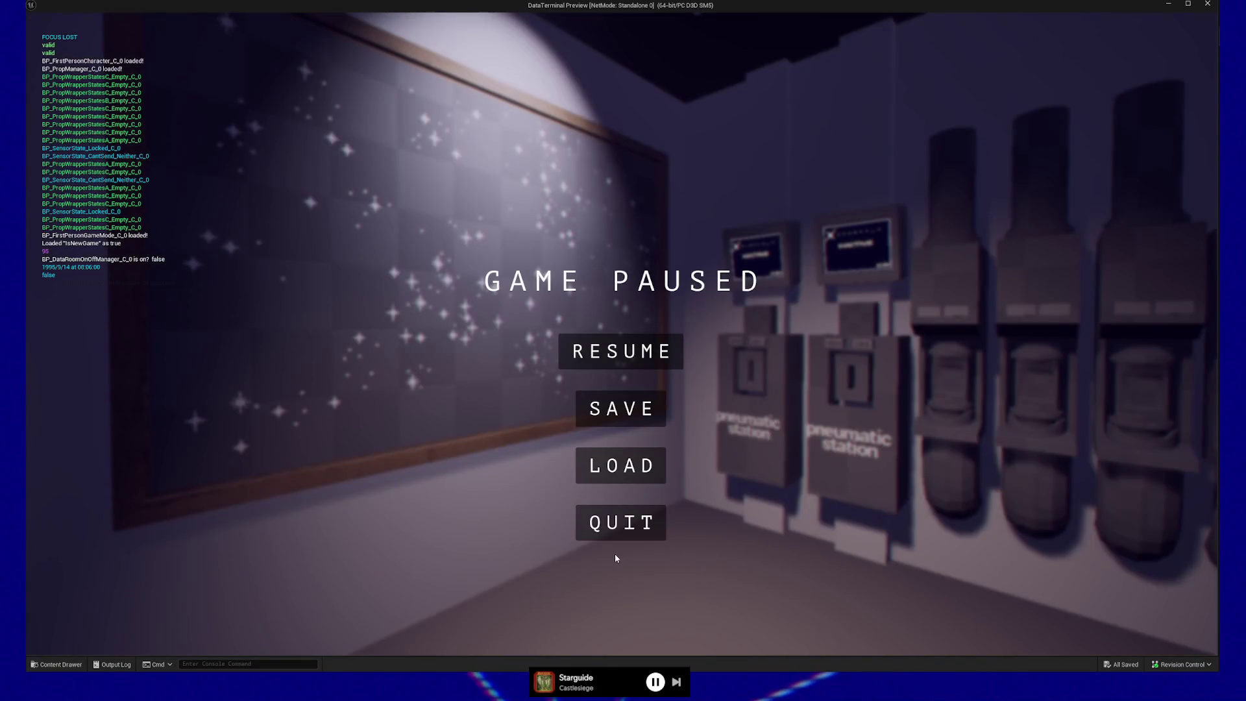
left_click(620, 524)
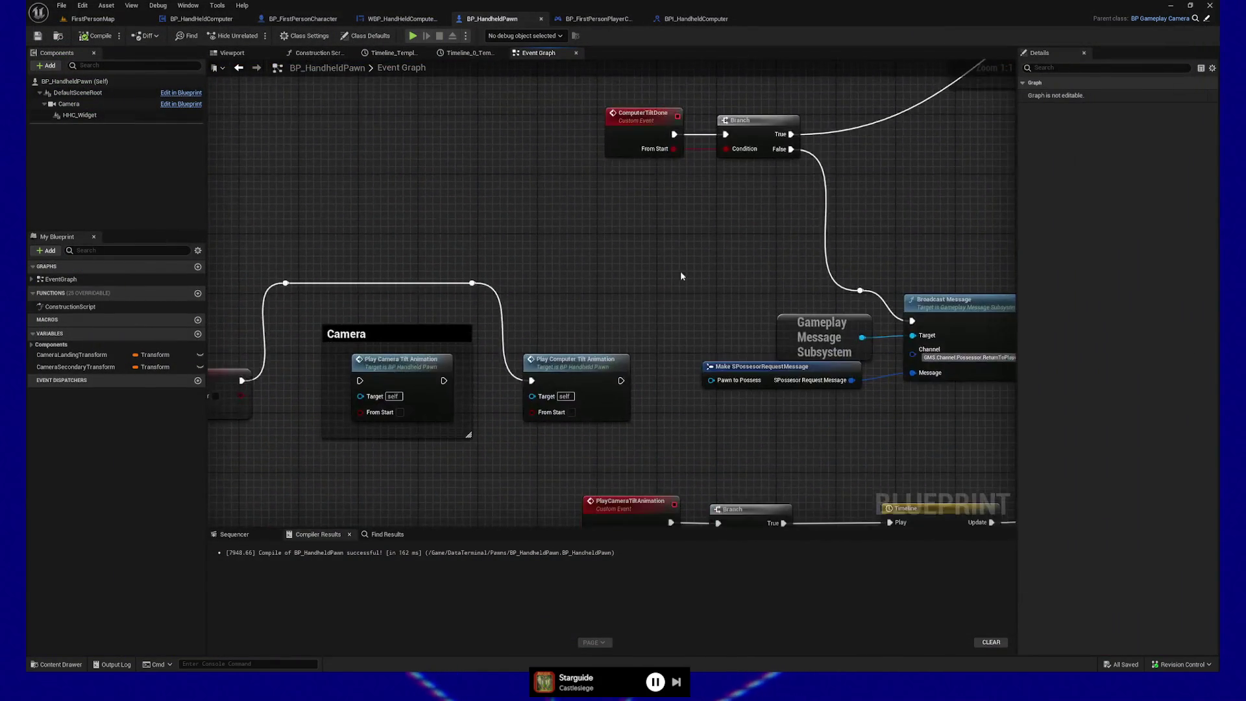
Scroll and pan the graph over to the Timeline_0, Make Transform and Lerp nodes
scroll(680, 276, "down", 5)
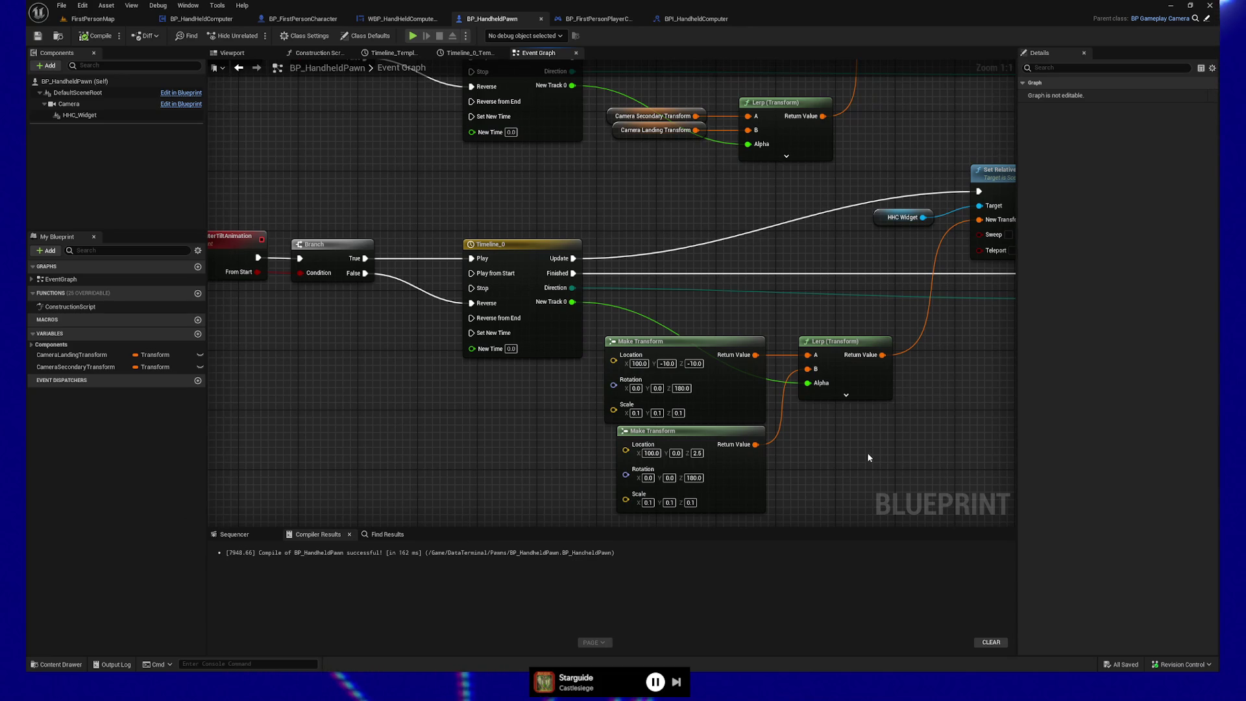
left_click_drag(867, 456, 819, 458)
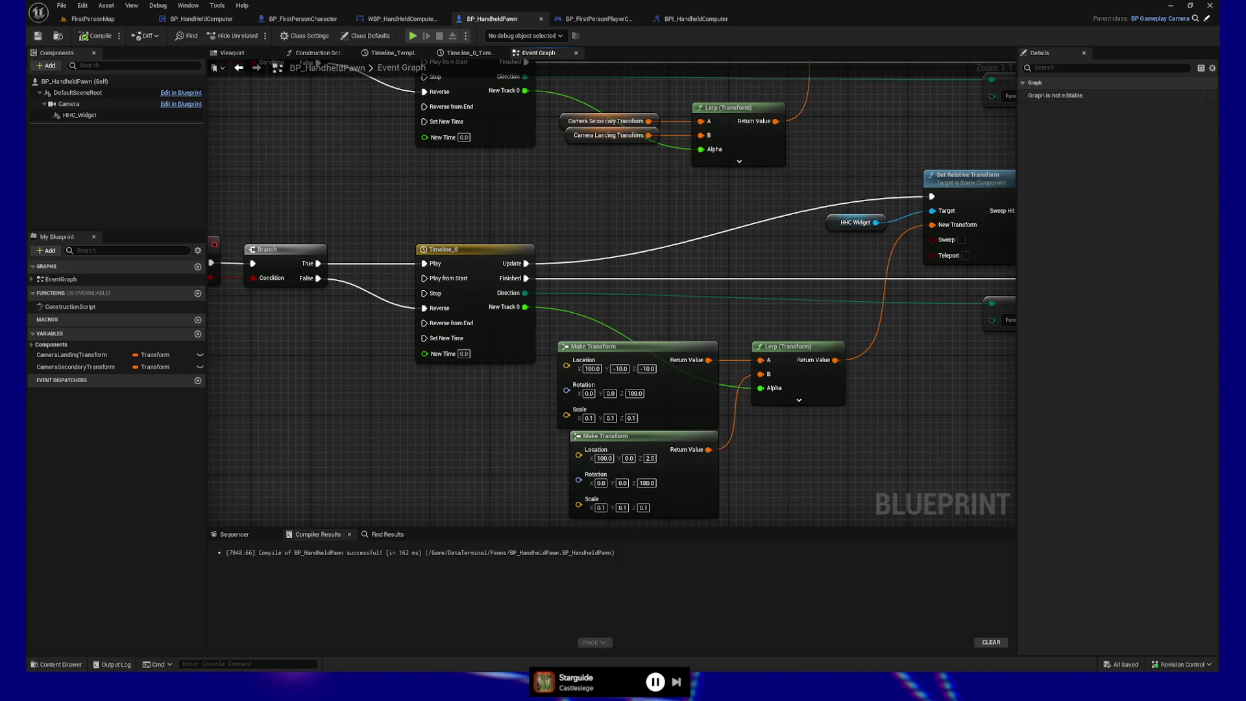
left_click(383, 35)
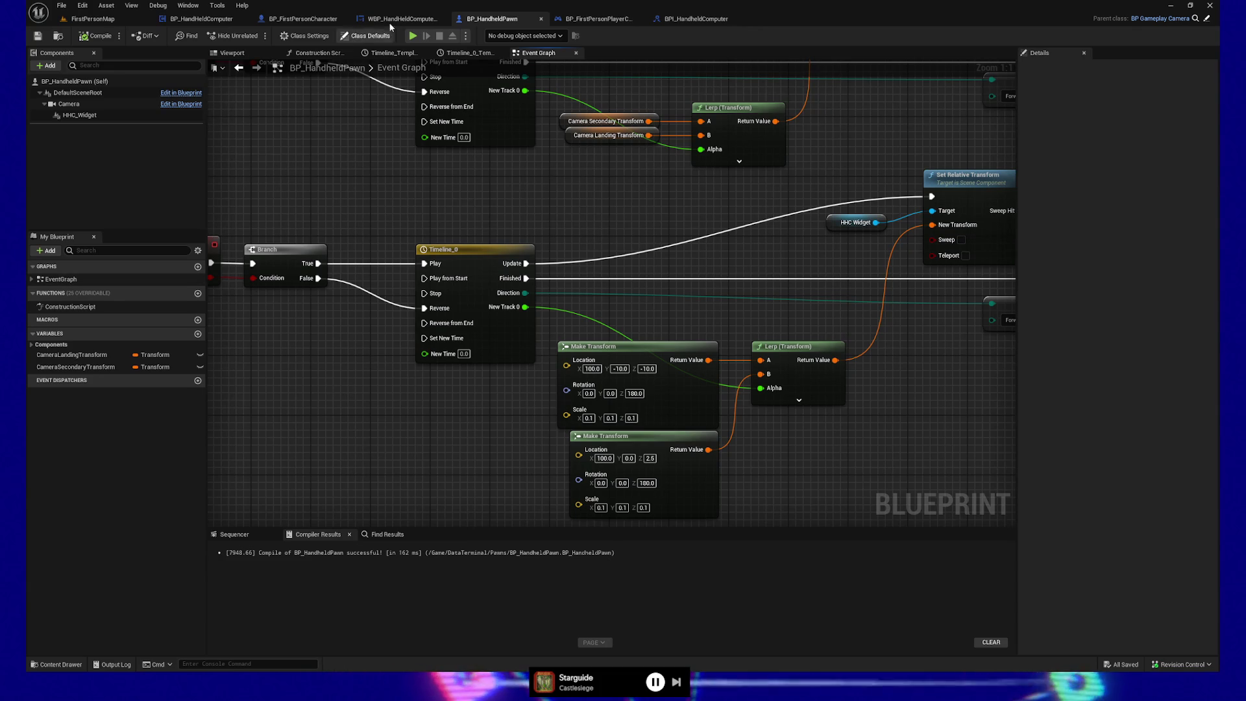
left_click(413, 36)
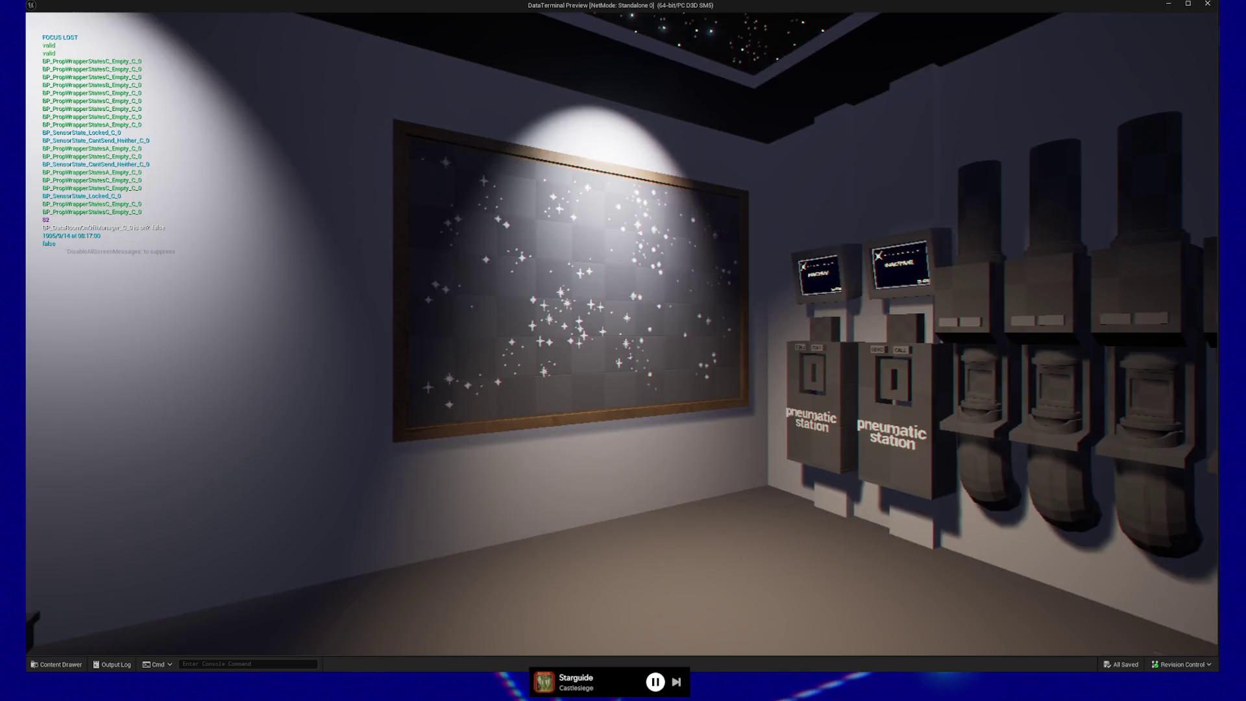
left_click(438, 286)
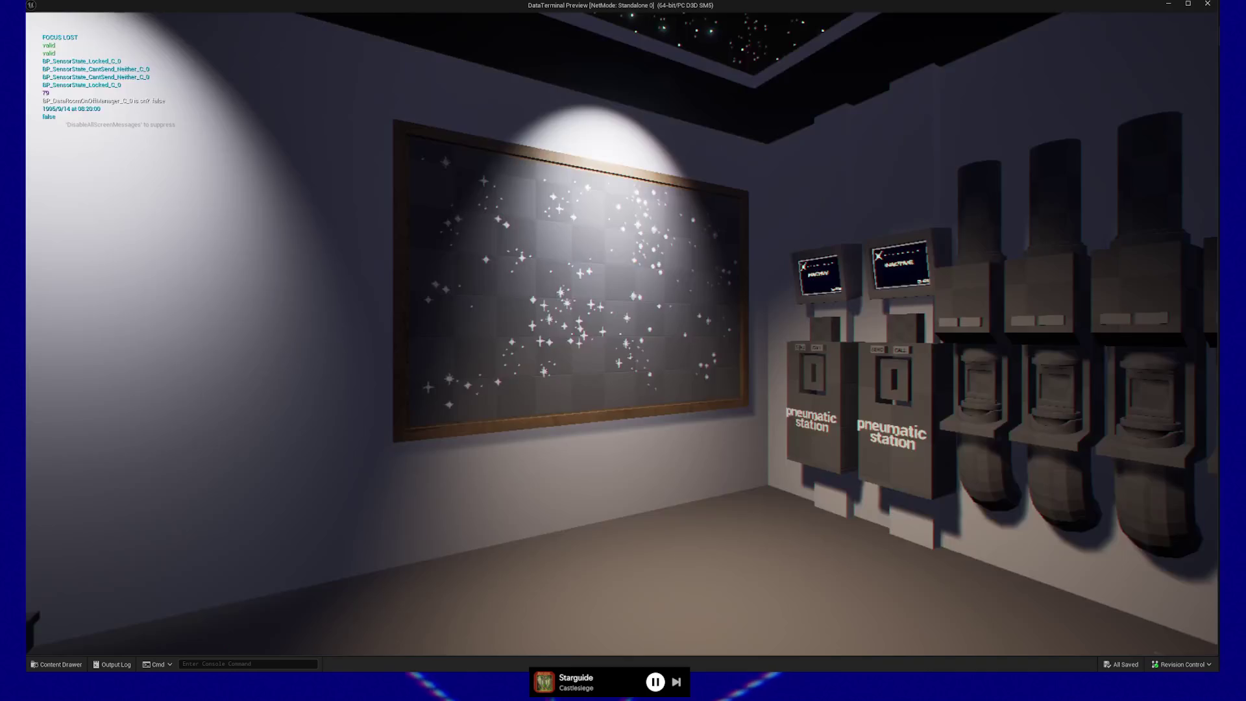
left_click(455, 281)
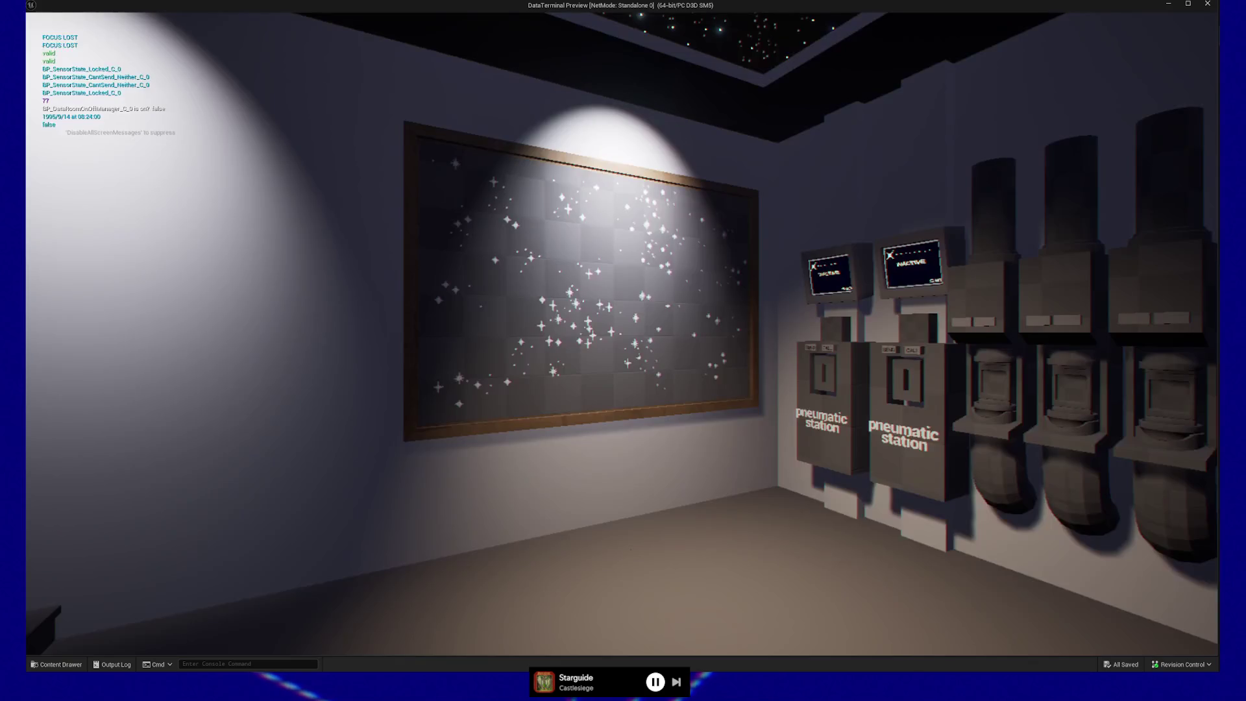
left_click(455, 281)
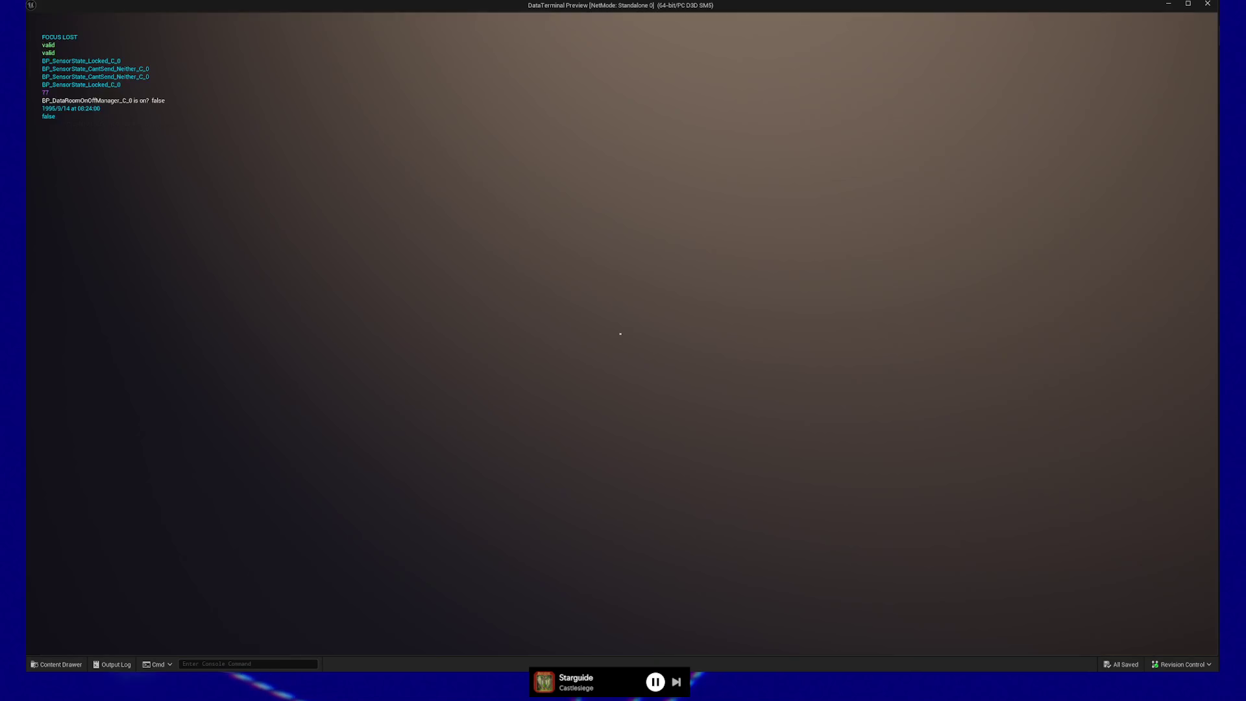
left_click(454, 281)
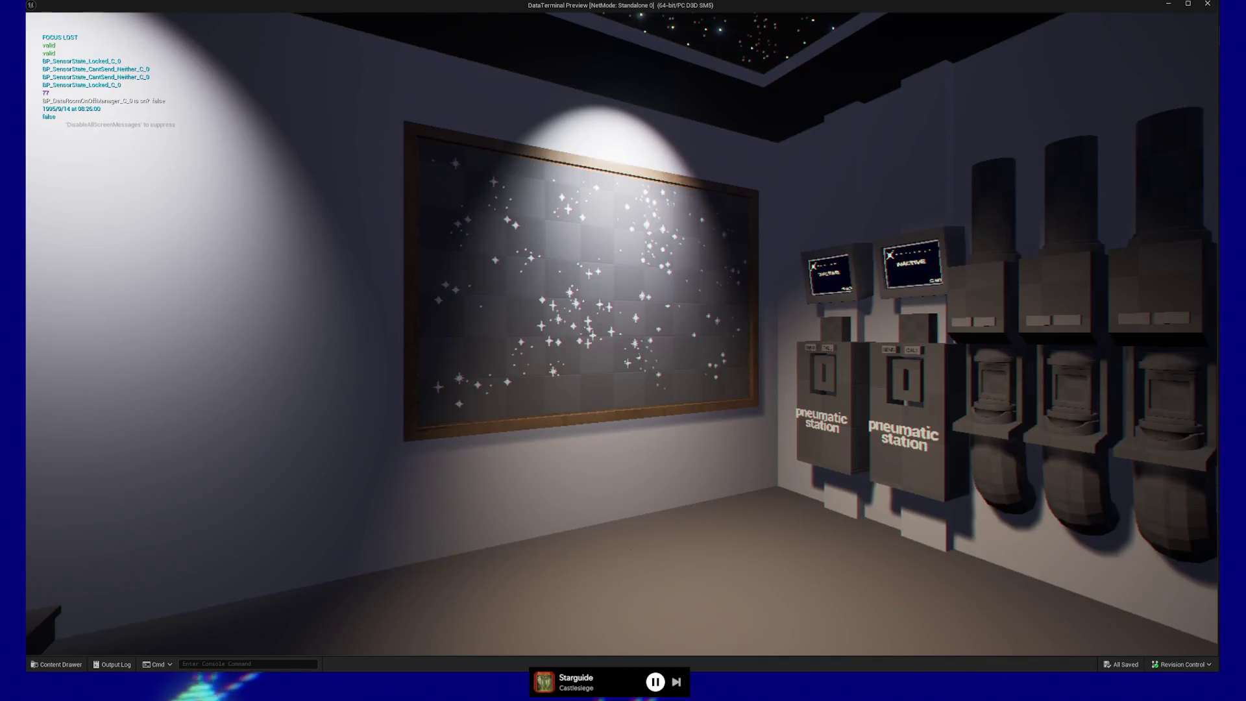
key("Escape")
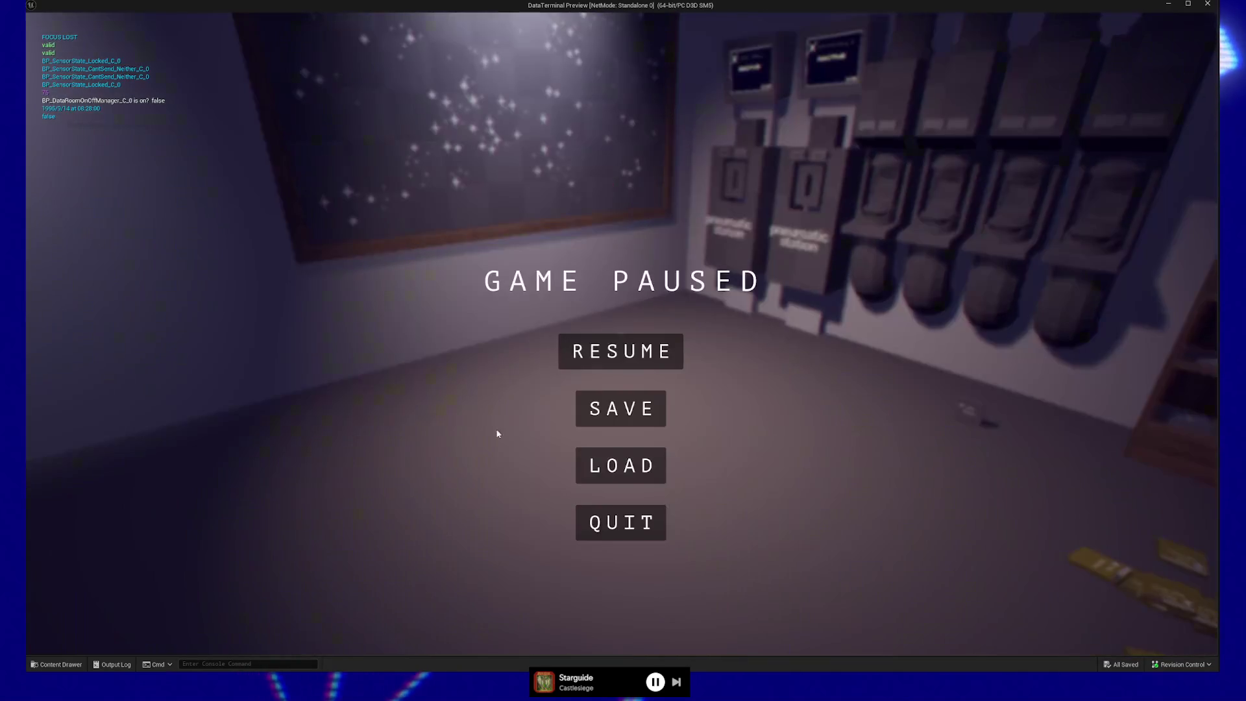
left_click(619, 537)
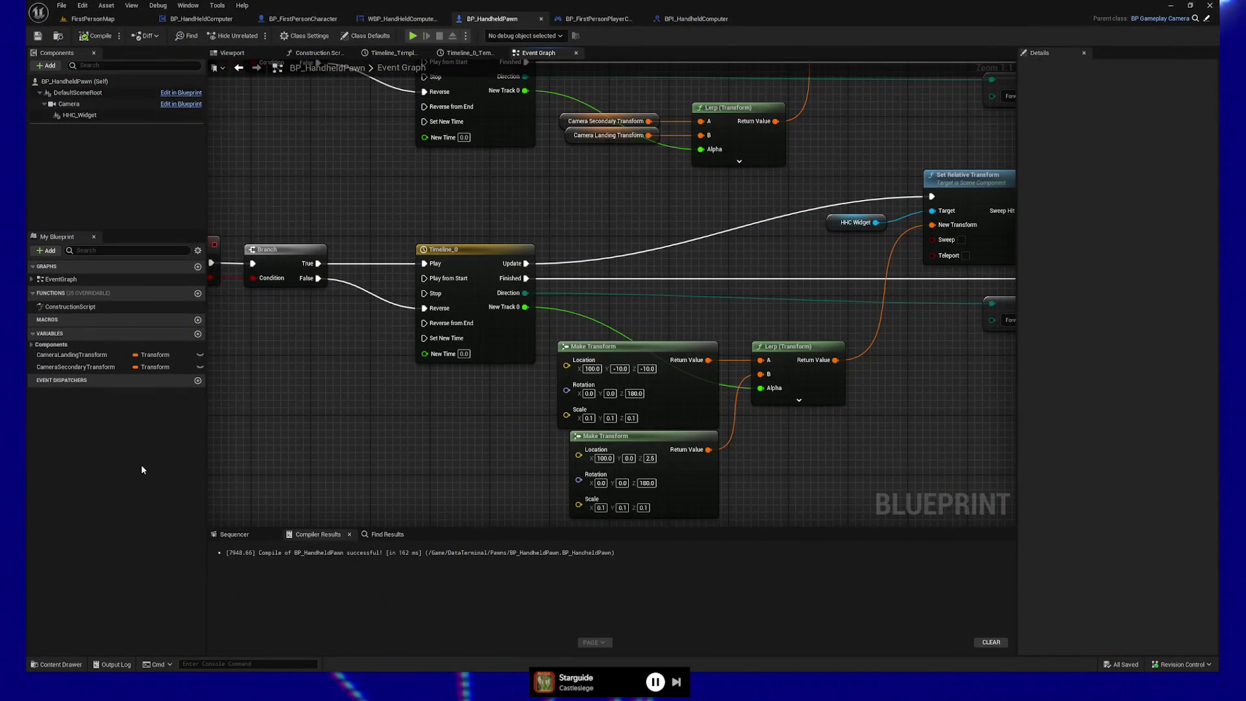
mouse_move(424, 461)
left_mouse_down()
mouse_move(403, 417)
mouse_move(494, 392)
left_mouse_up()
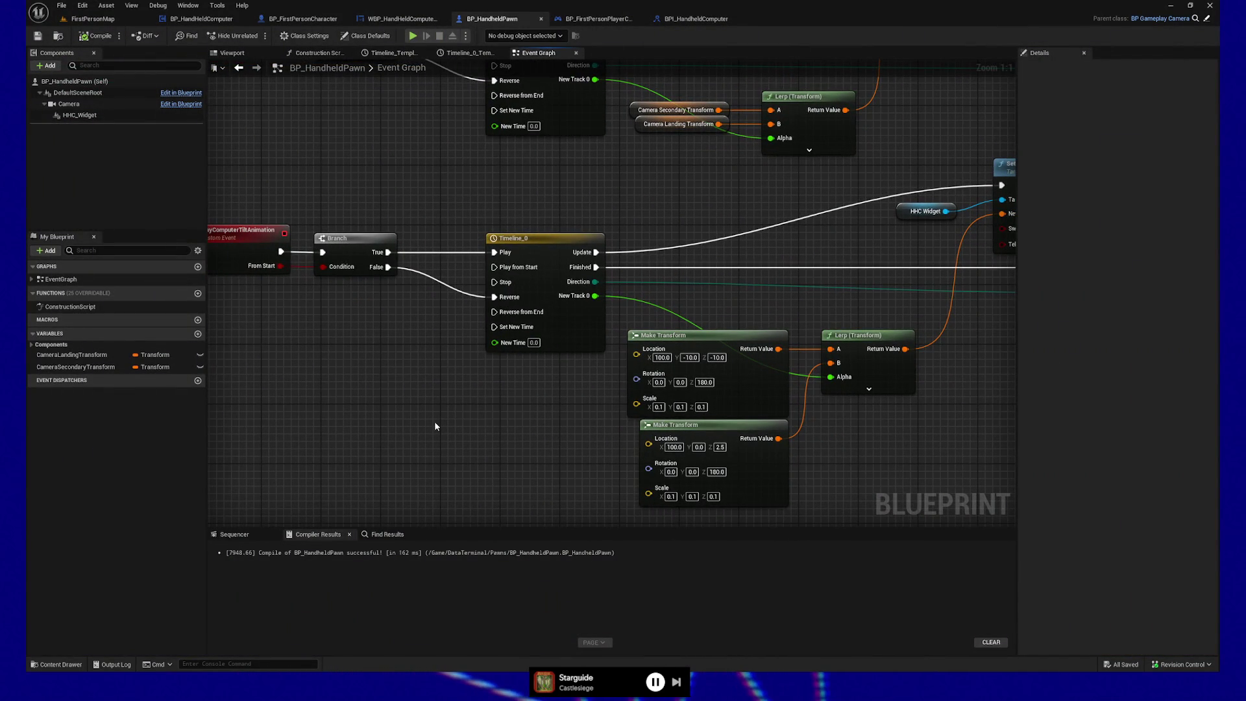
mouse_move(478, 424)
left_mouse_down()
mouse_move(446, 432)
mouse_move(517, 439)
left_mouse_up()
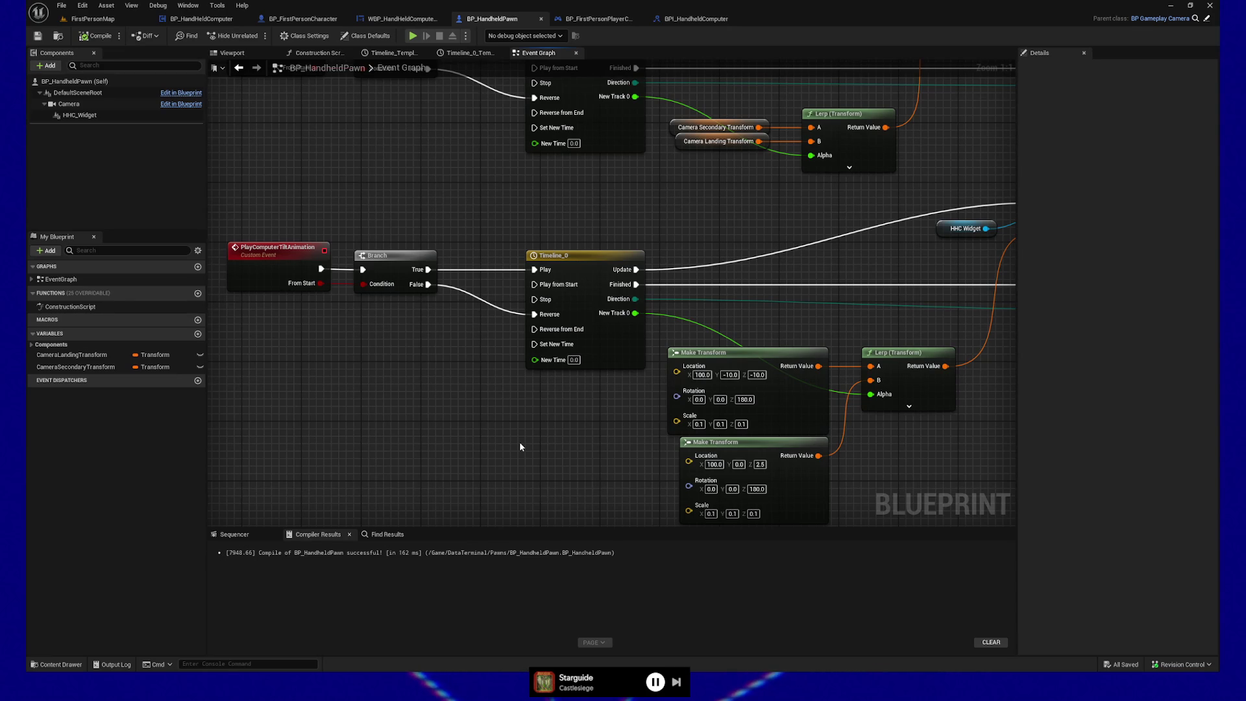
mouse_move(557, 440)
left_mouse_down()
mouse_move(549, 495)
mouse_move(691, 396)
mouse_move(641, 429)
mouse_move(473, 415)
mouse_move(486, 449)
mouse_move(450, 392)
mouse_move(388, 412)
left_mouse_up()
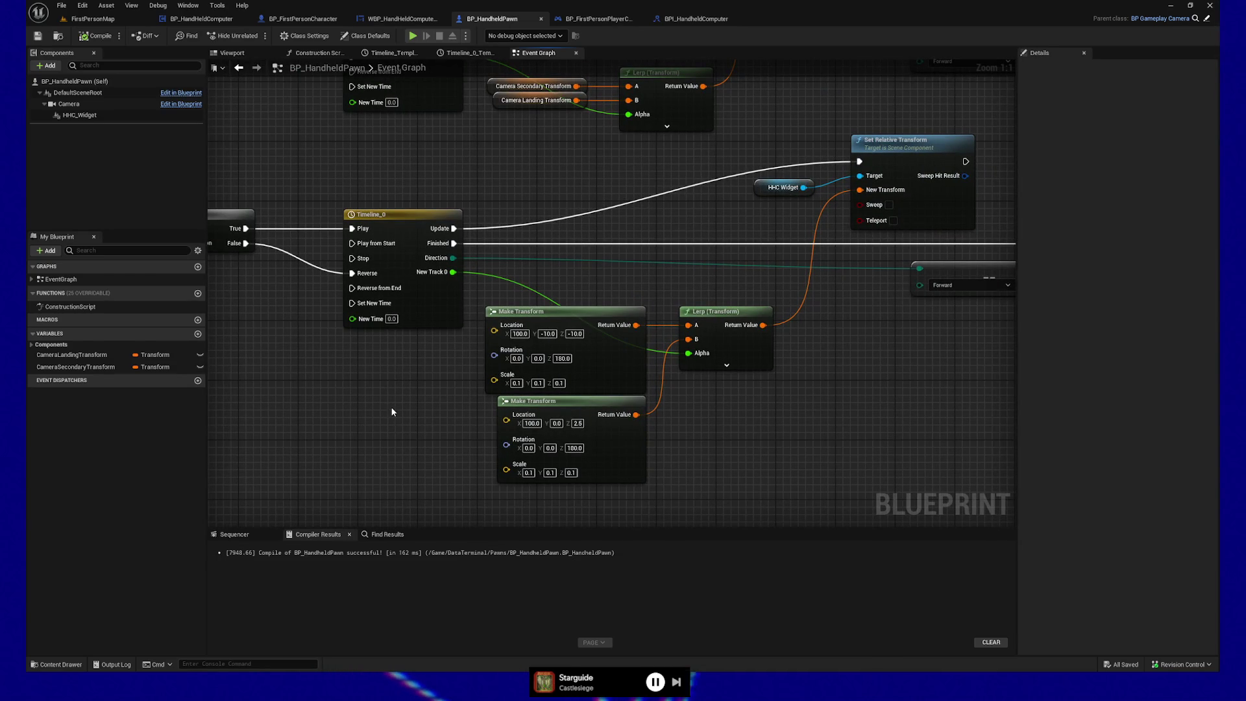
left_click_drag(392, 411, 373, 440)
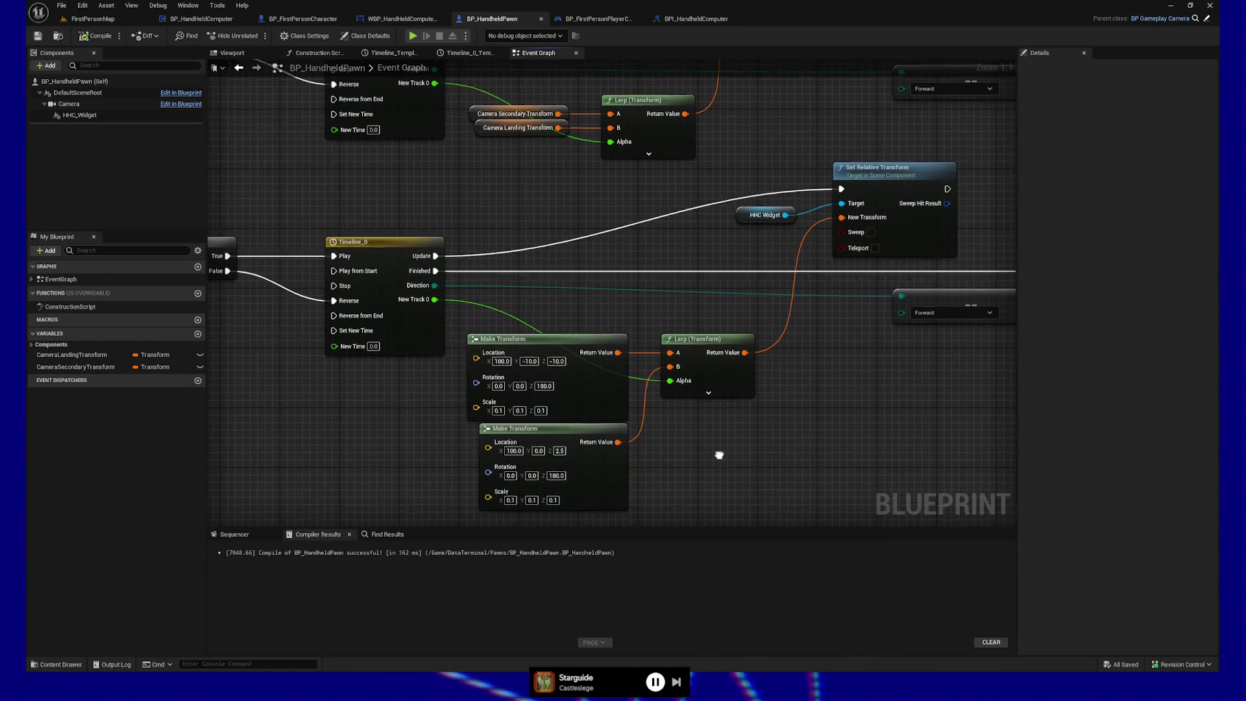
left_click_drag(718, 453, 586, 448)
mouse_move(683, 442)
left_mouse_down()
mouse_move(566, 449)
mouse_move(701, 435)
mouse_move(857, 449)
left_mouse_up()
mouse_move(402, 438)
left_mouse_down()
mouse_move(465, 417)
mouse_move(397, 448)
mouse_move(429, 392)
mouse_move(479, 459)
left_mouse_up()
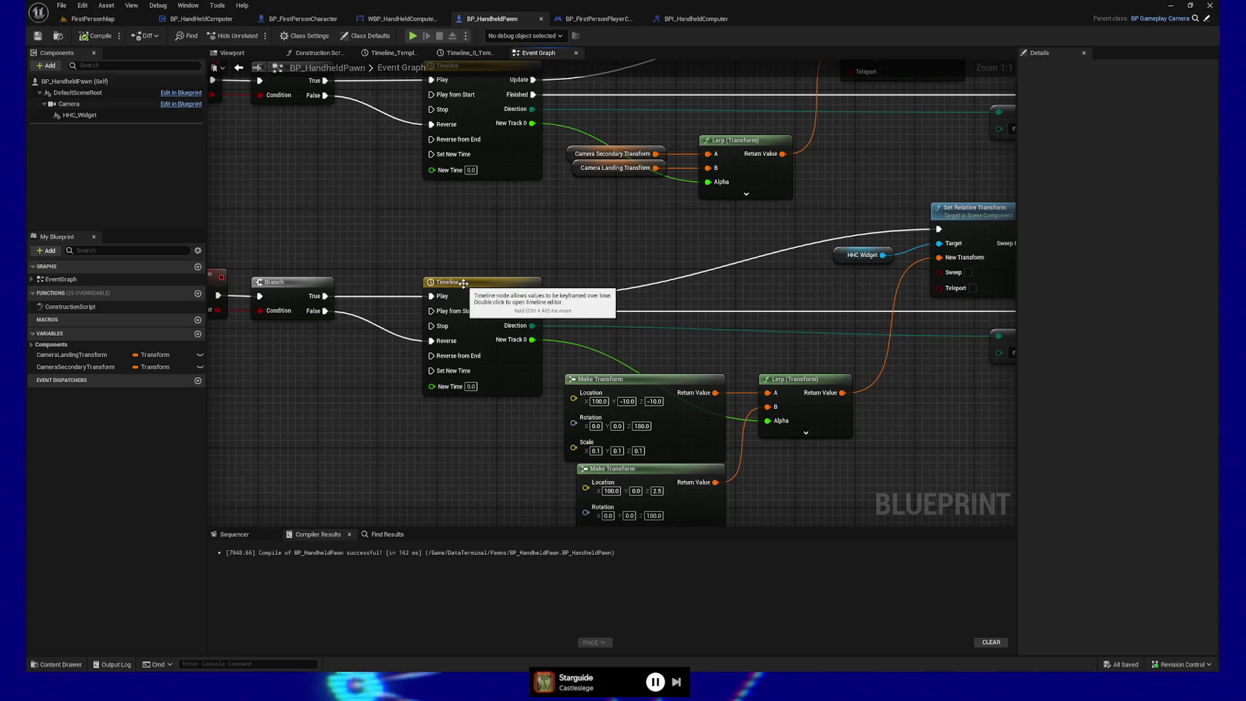
Open Timeline_0, fit its 0-to-1 curve horizontally, and save BP_HandheldPawn
double_click(466, 283)
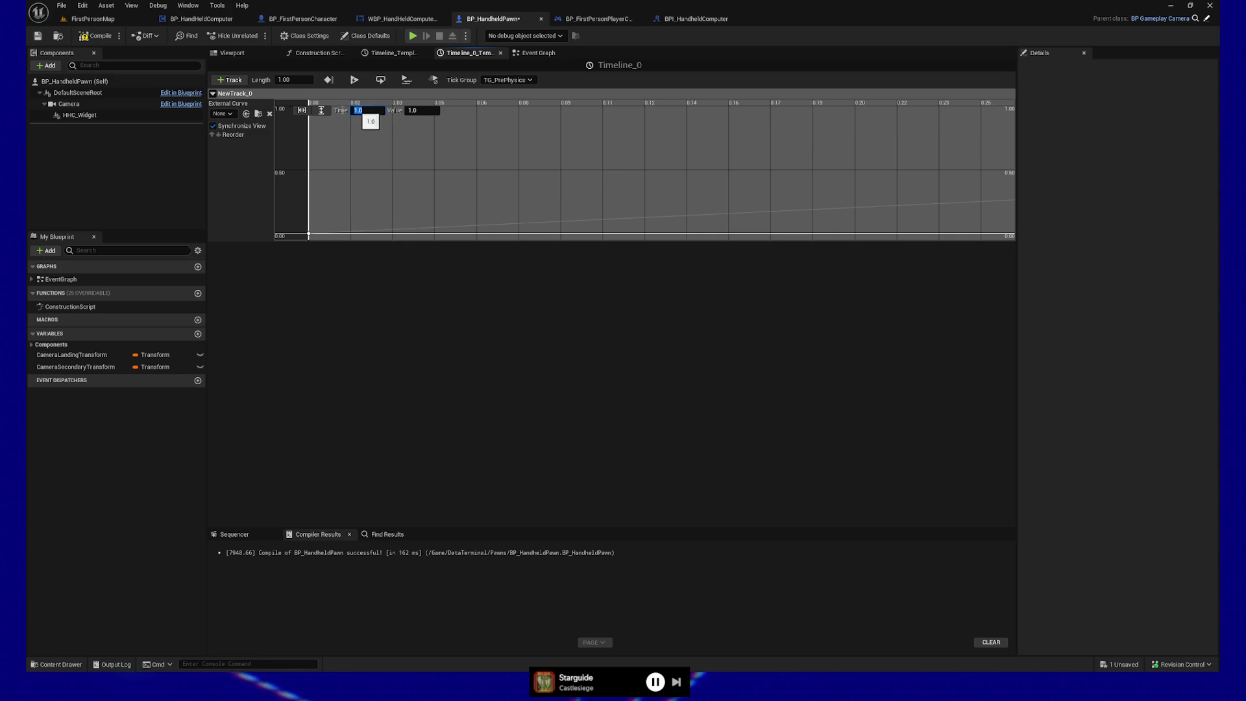
left_click(302, 110)
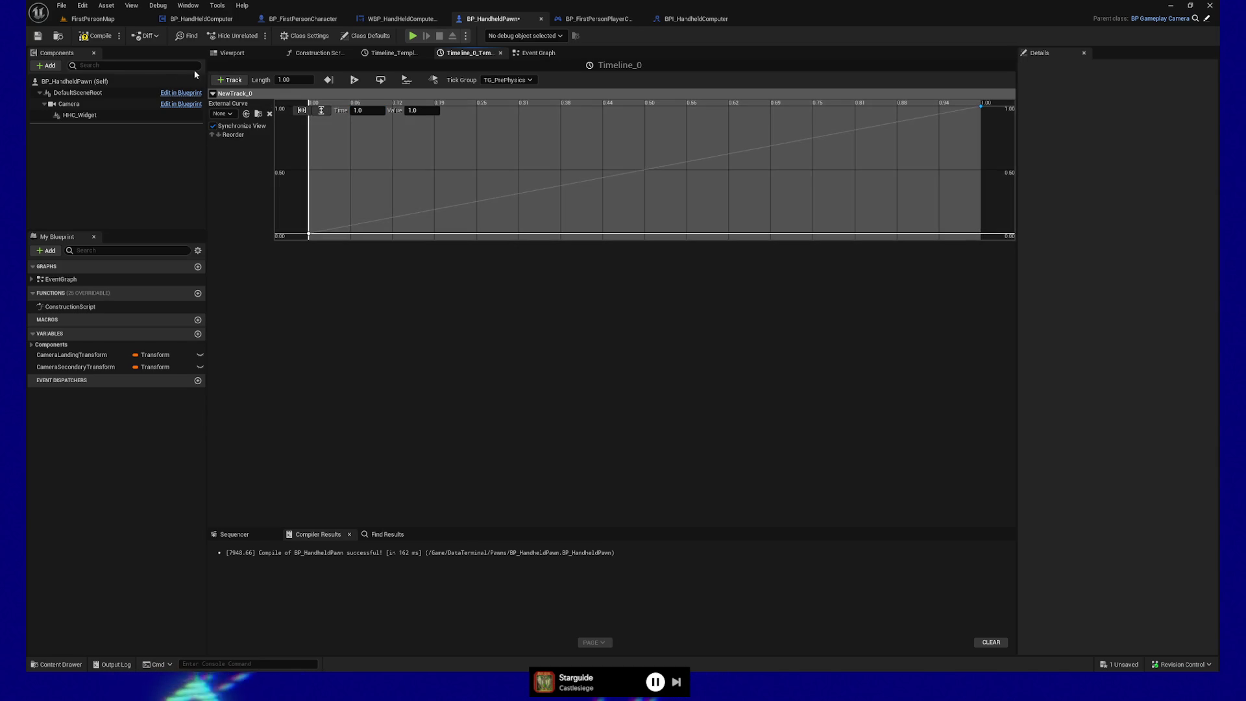
left_click(37, 37)
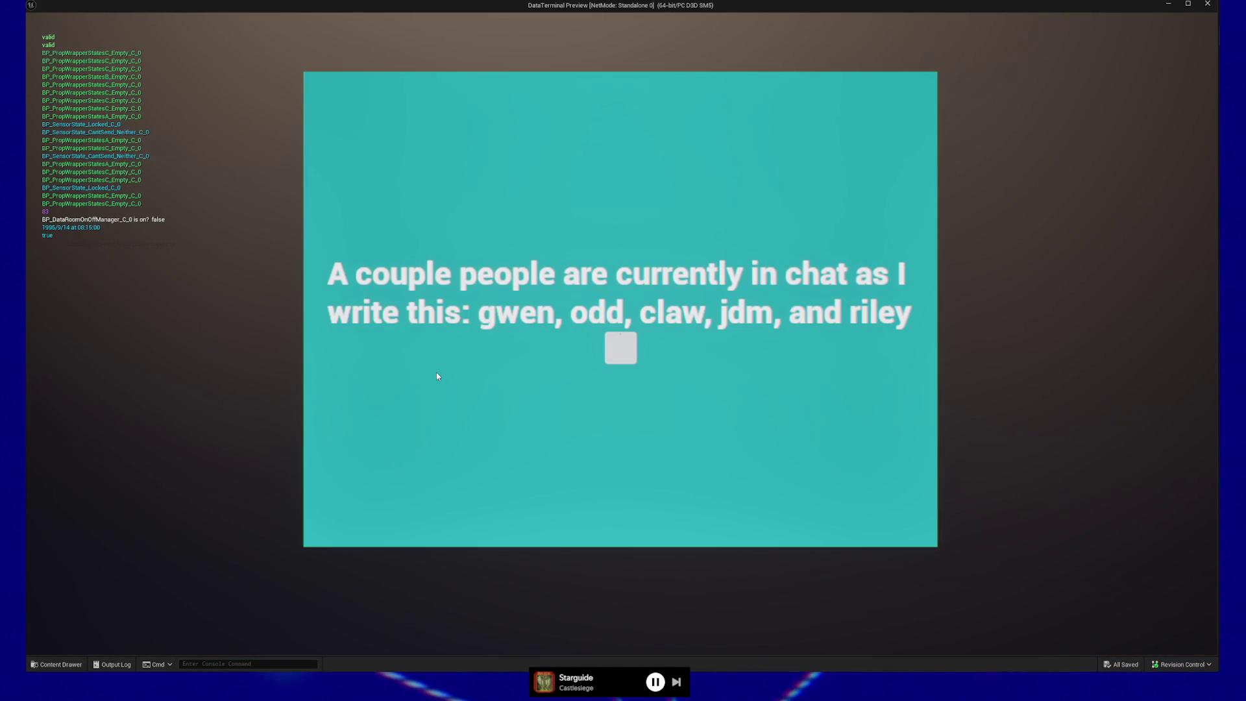
Pause the running preview with Esc and quit back to the Timeline_0 editor
key("Escape")
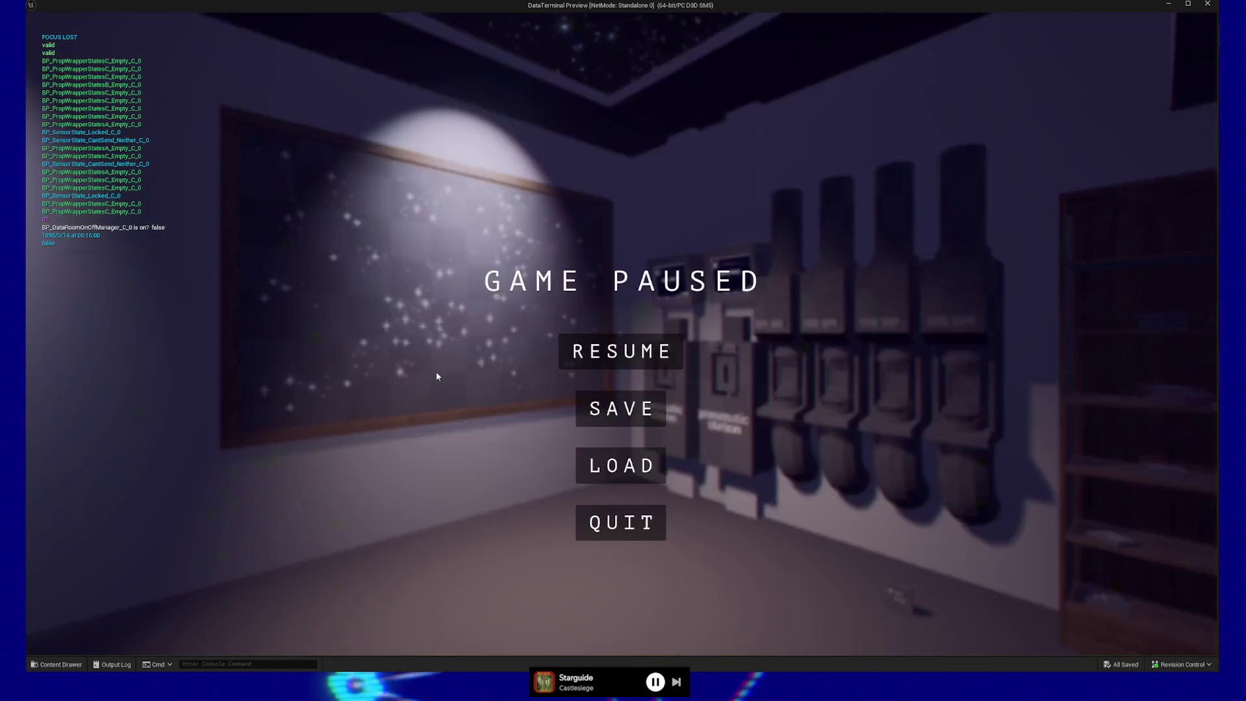
left_click(628, 537)
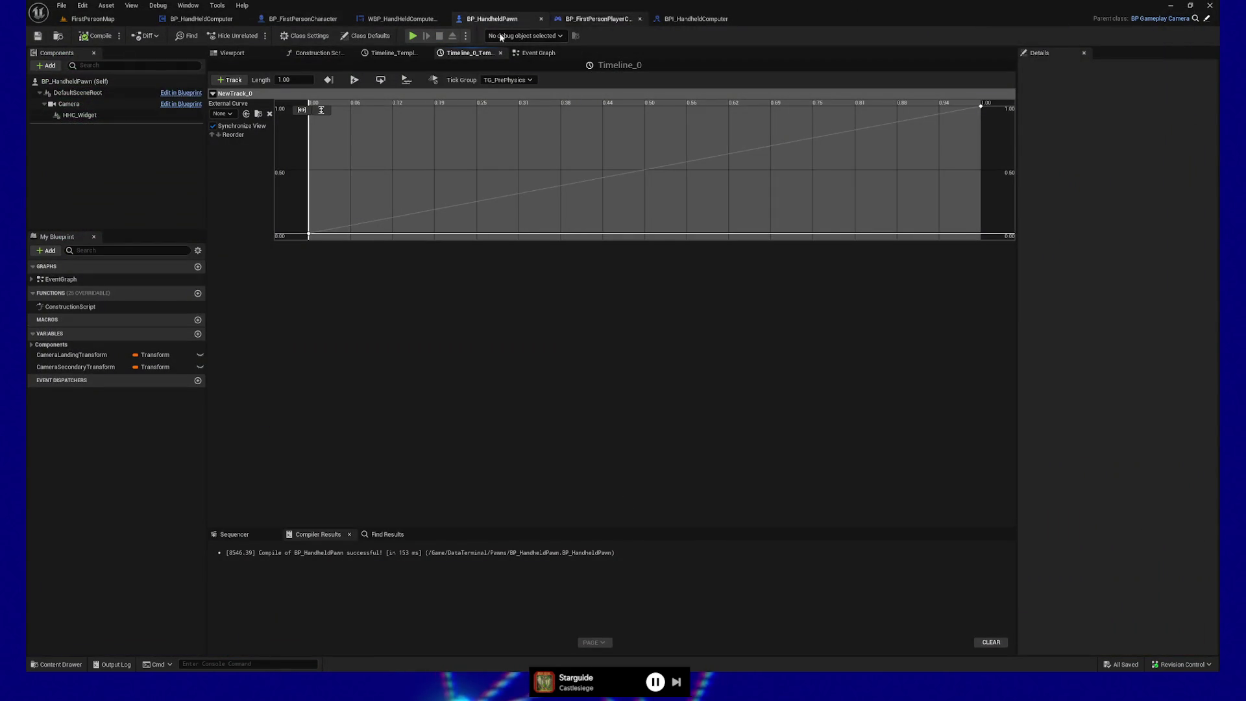
Return to BP_HandheldPawn's Event Graph and frame PossessionSuccessful, the Branch and both tilt animation rows
left_click(538, 52)
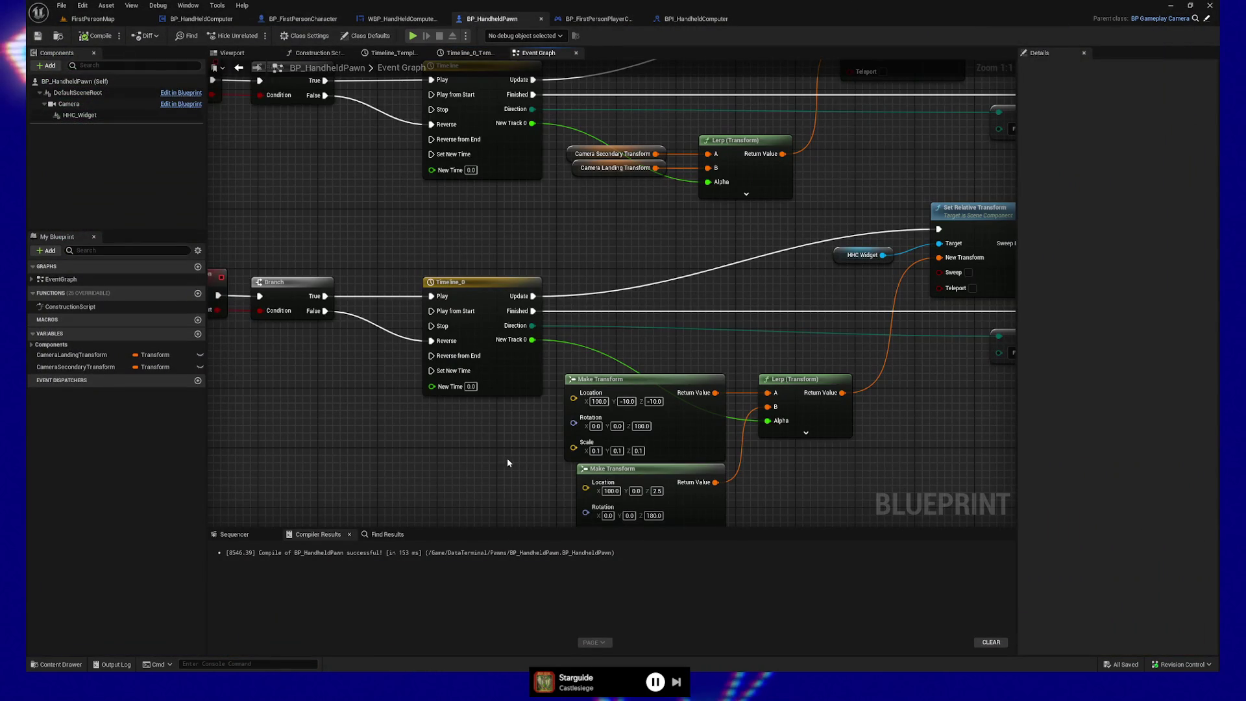
mouse_move(484, 421)
left_mouse_down()
mouse_move(484, 453)
mouse_move(459, 370)
mouse_move(455, 382)
left_mouse_up()
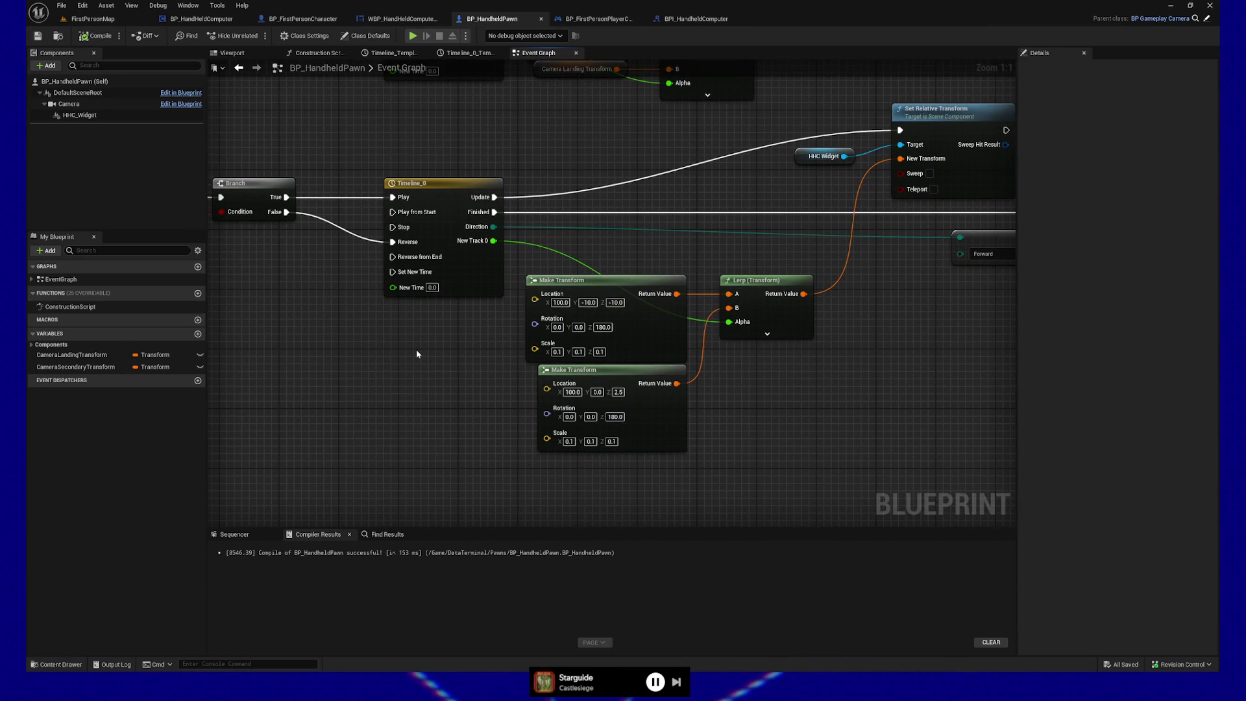
mouse_move(417, 354)
left_mouse_down()
mouse_move(423, 389)
mouse_move(272, 407)
mouse_move(372, 397)
left_mouse_up()
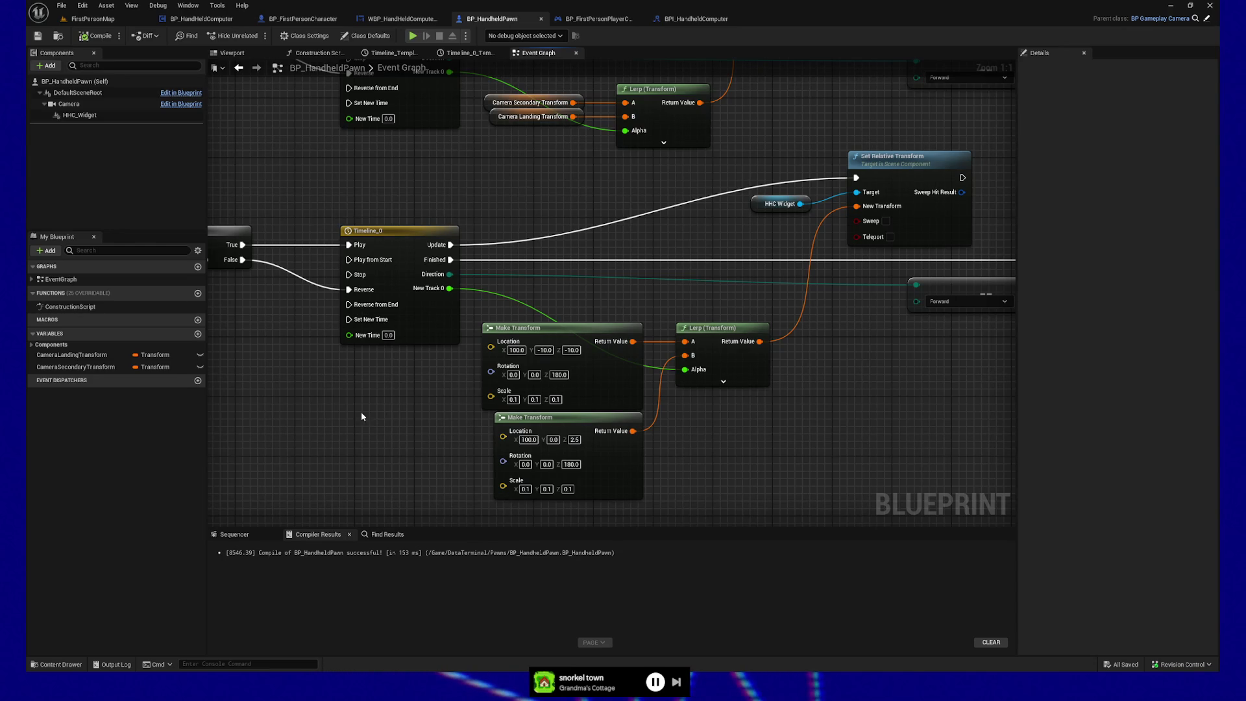
mouse_move(364, 417)
left_mouse_down()
mouse_move(606, 422)
mouse_move(636, 464)
left_mouse_up()
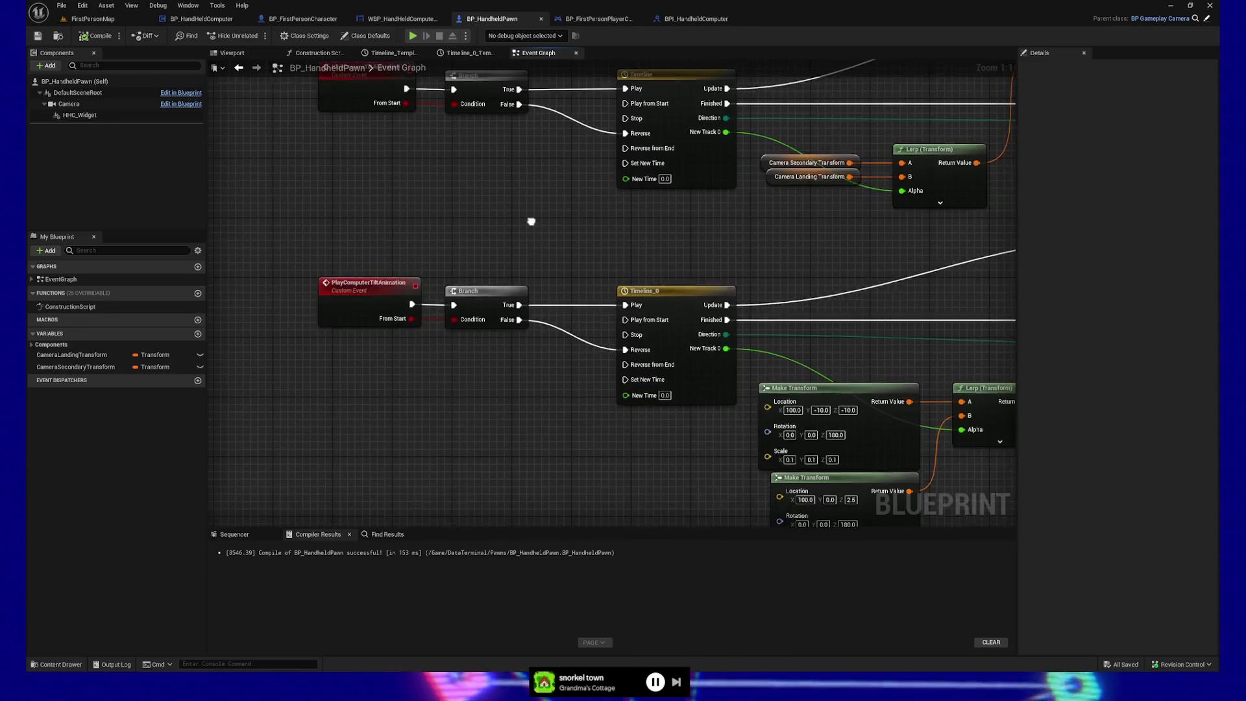
mouse_move(532, 219)
left_mouse_down()
mouse_move(501, 261)
mouse_move(487, 234)
mouse_move(486, 380)
mouse_move(643, 377)
left_mouse_up()
scroll(501, 261, "down", 2)
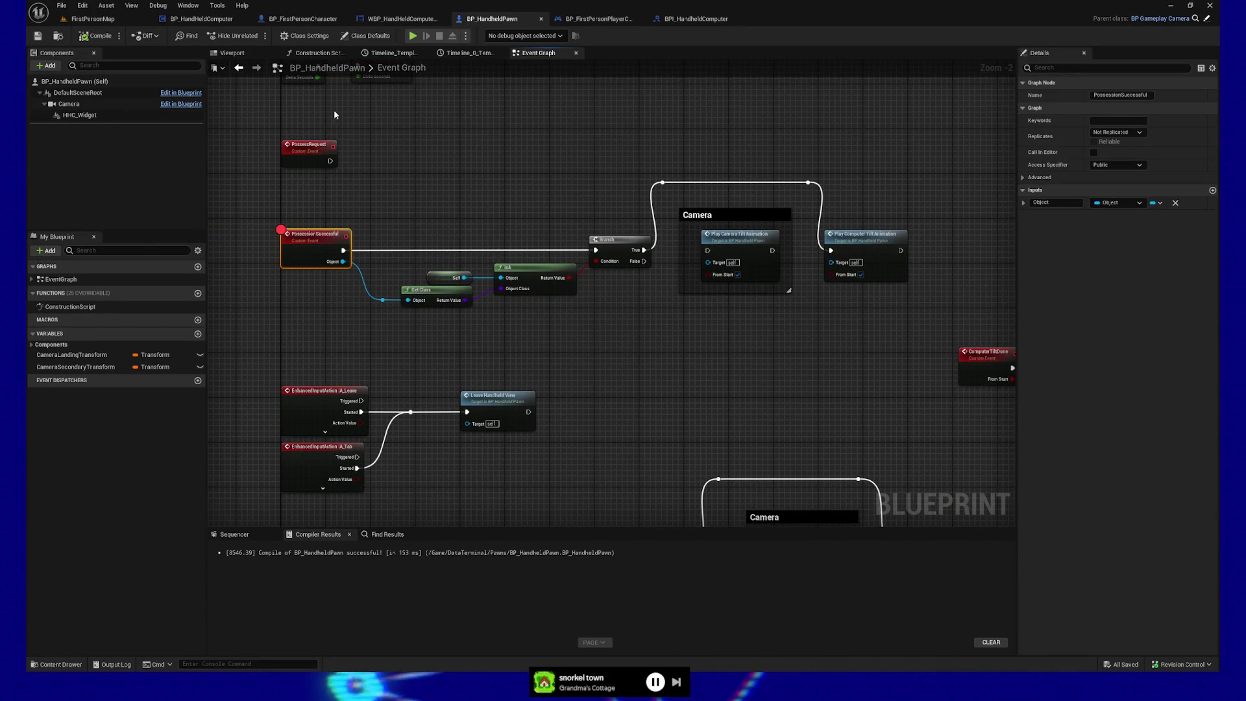
Play-test and step from the PossessionSuccessful breakpoint through the Branch into PlayComputerTiltAnimation
left_click(423, 34)
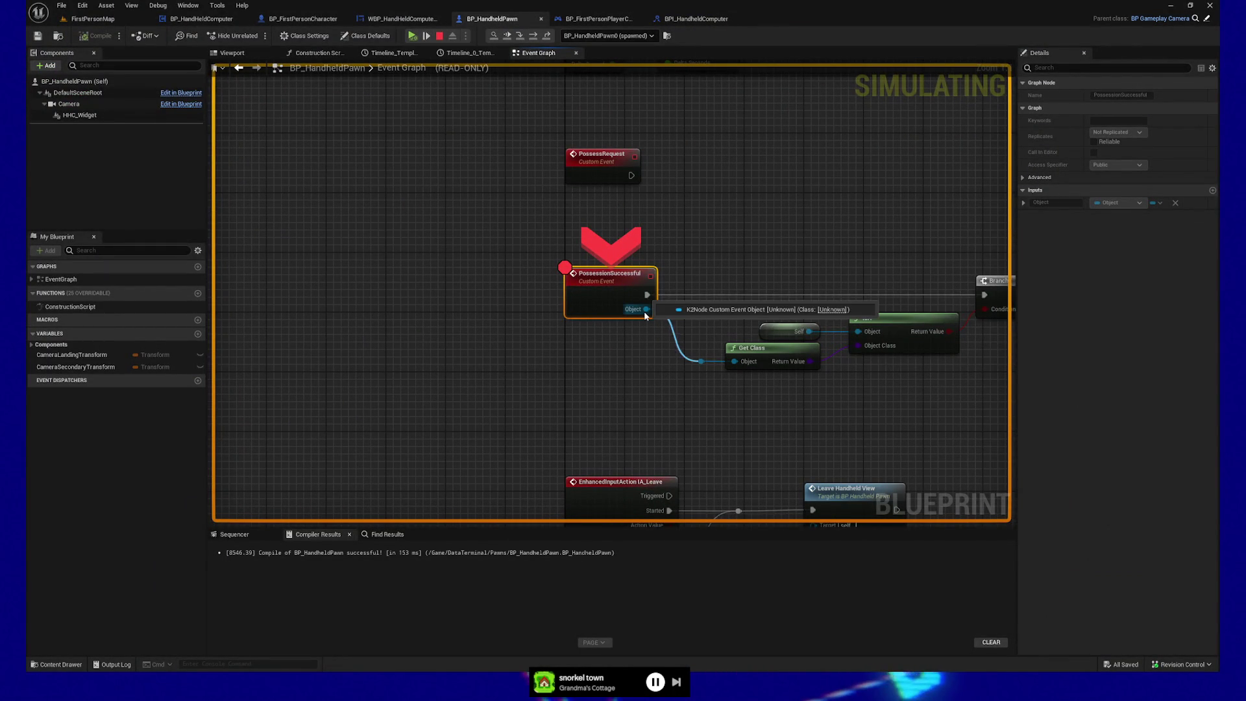
left_click(425, 37)
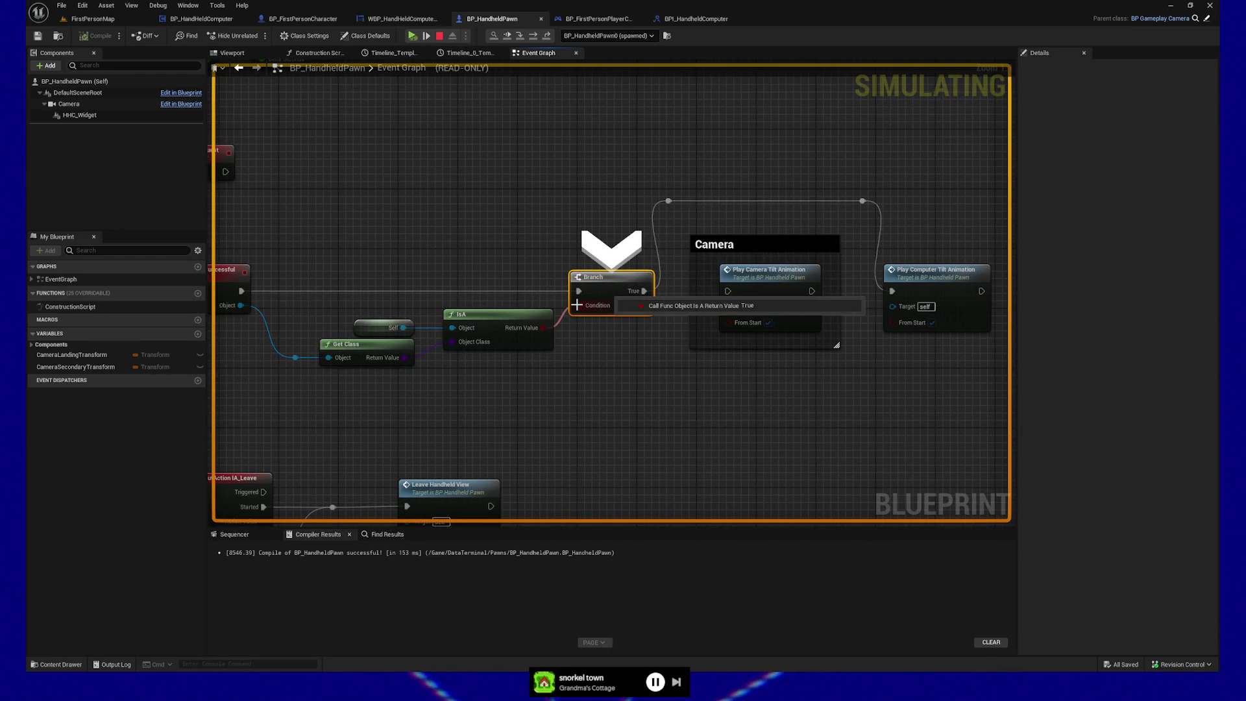
left_click(425, 37)
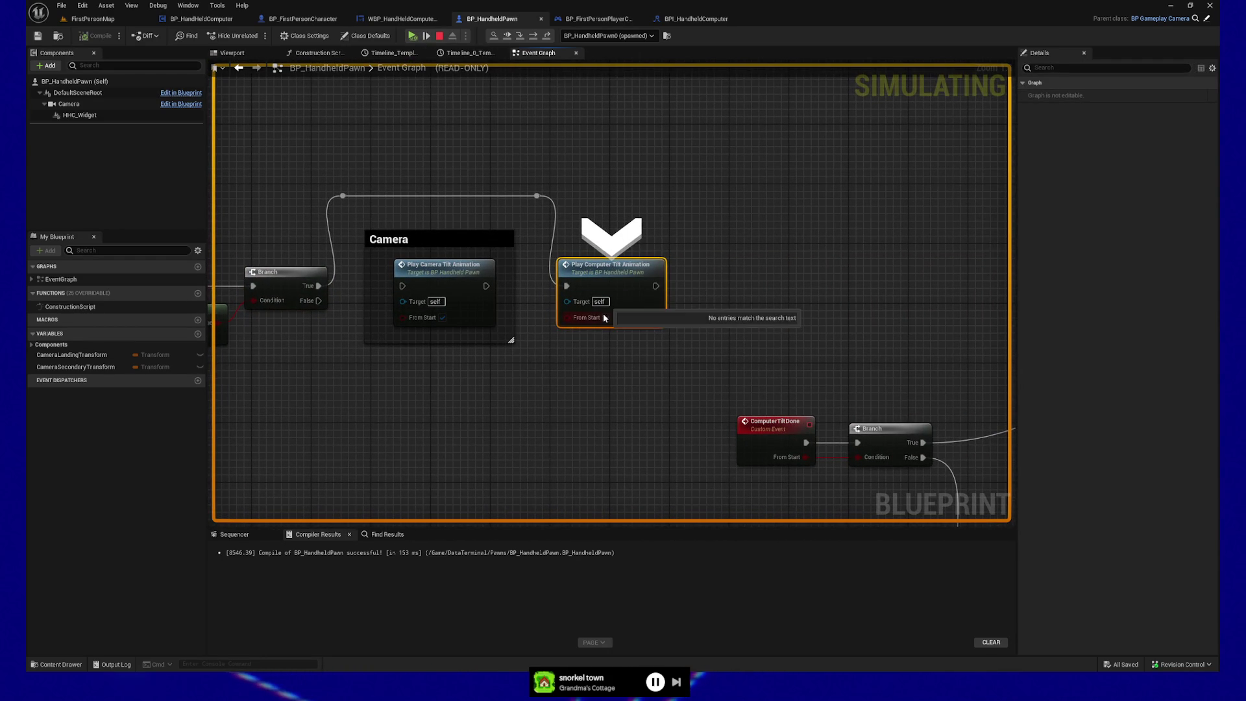
left_click(427, 37)
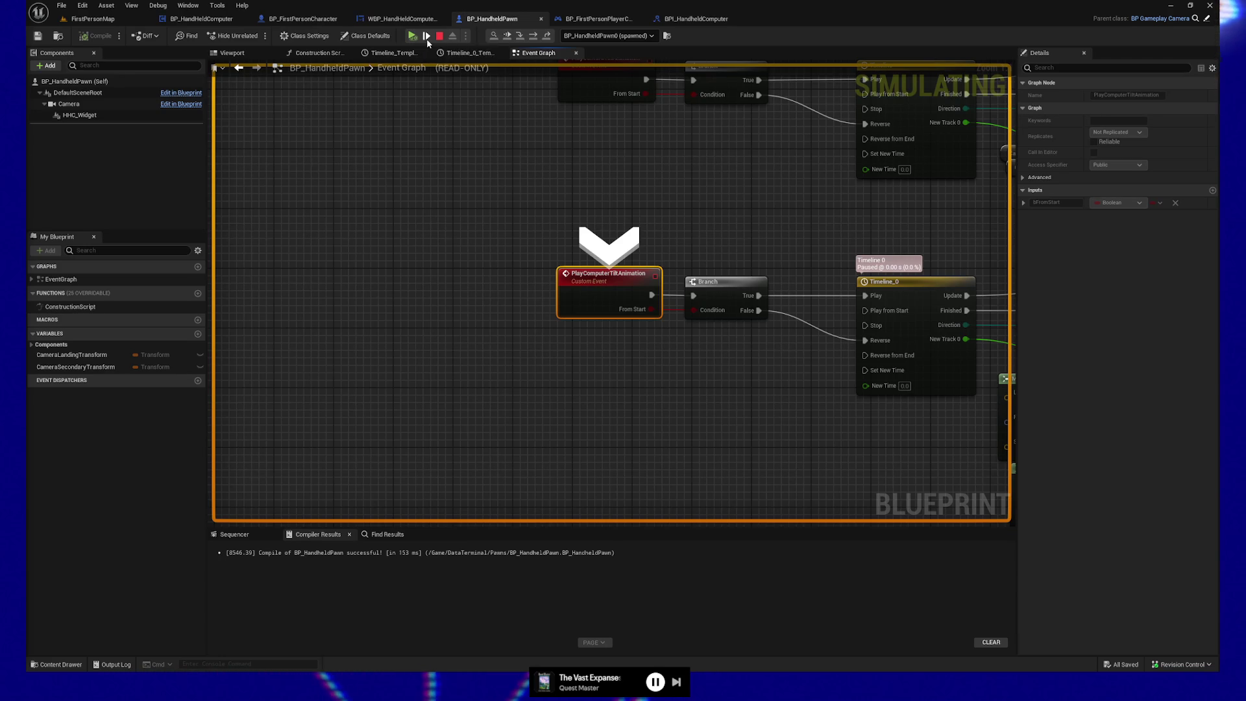
Step execution from the Branch through Timeline_0 to Listen for Gameplay Messages
left_click(507, 35)
mouse_move(537, 306)
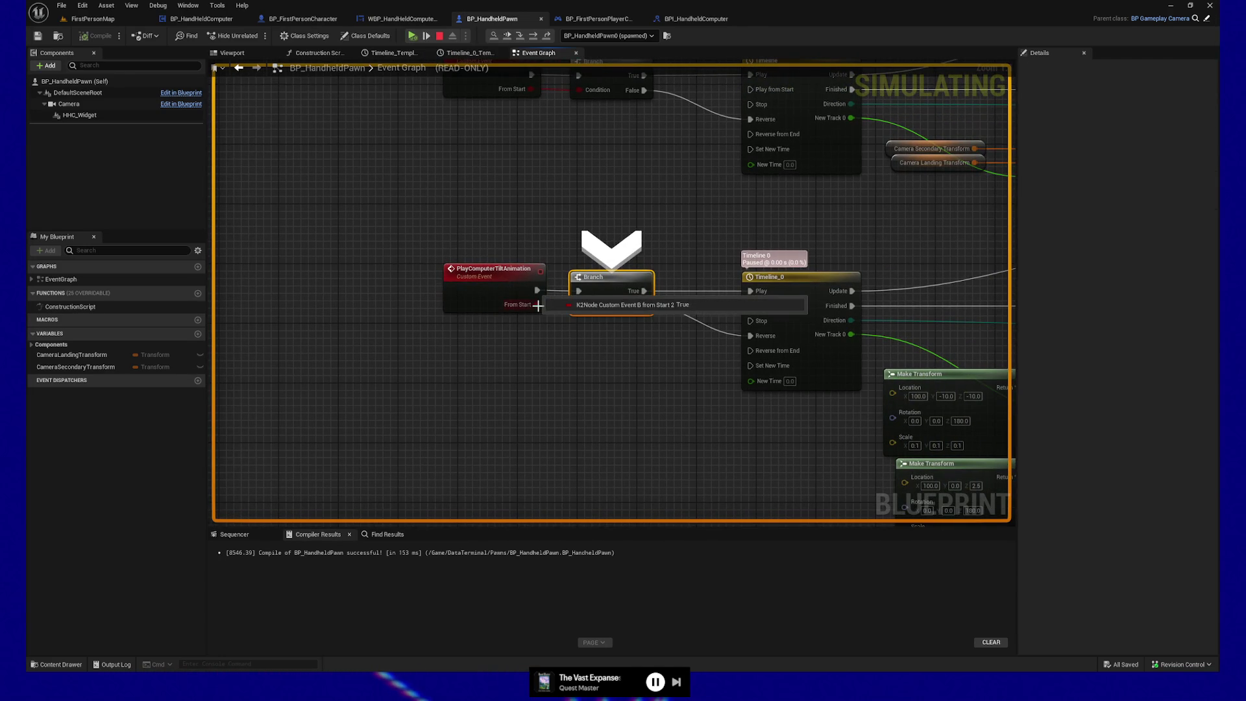
left_click(428, 37)
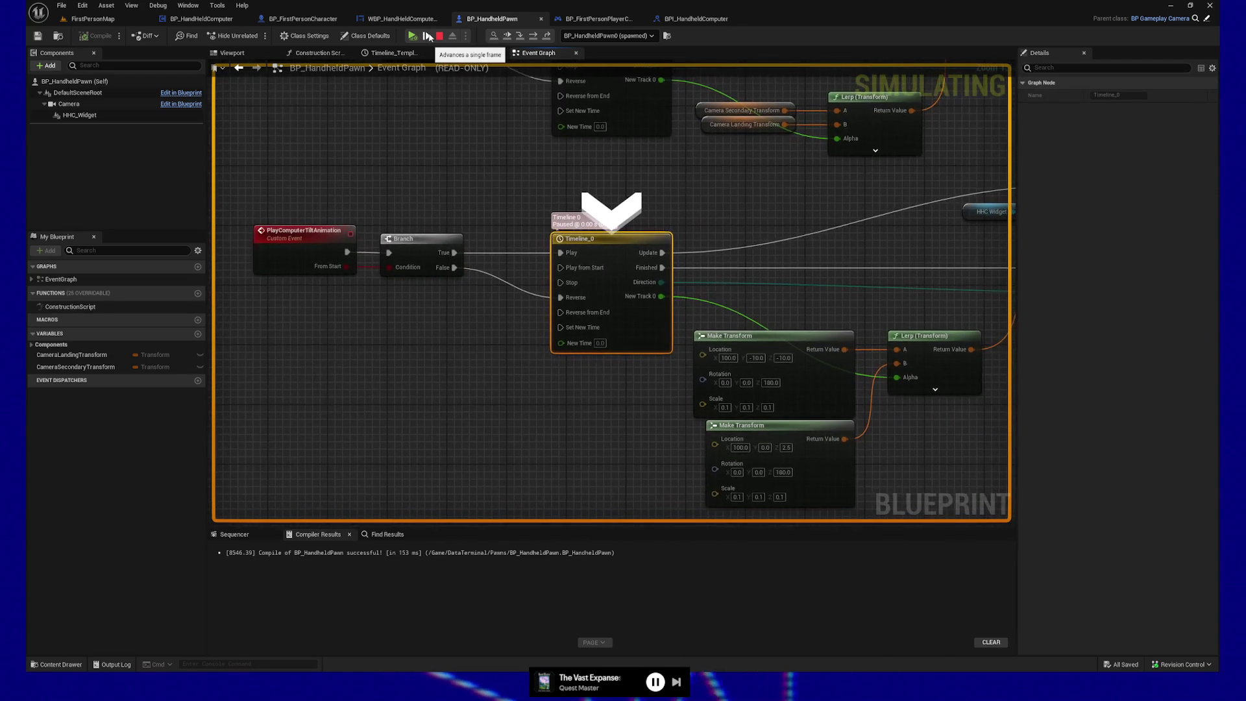
left_click(427, 36)
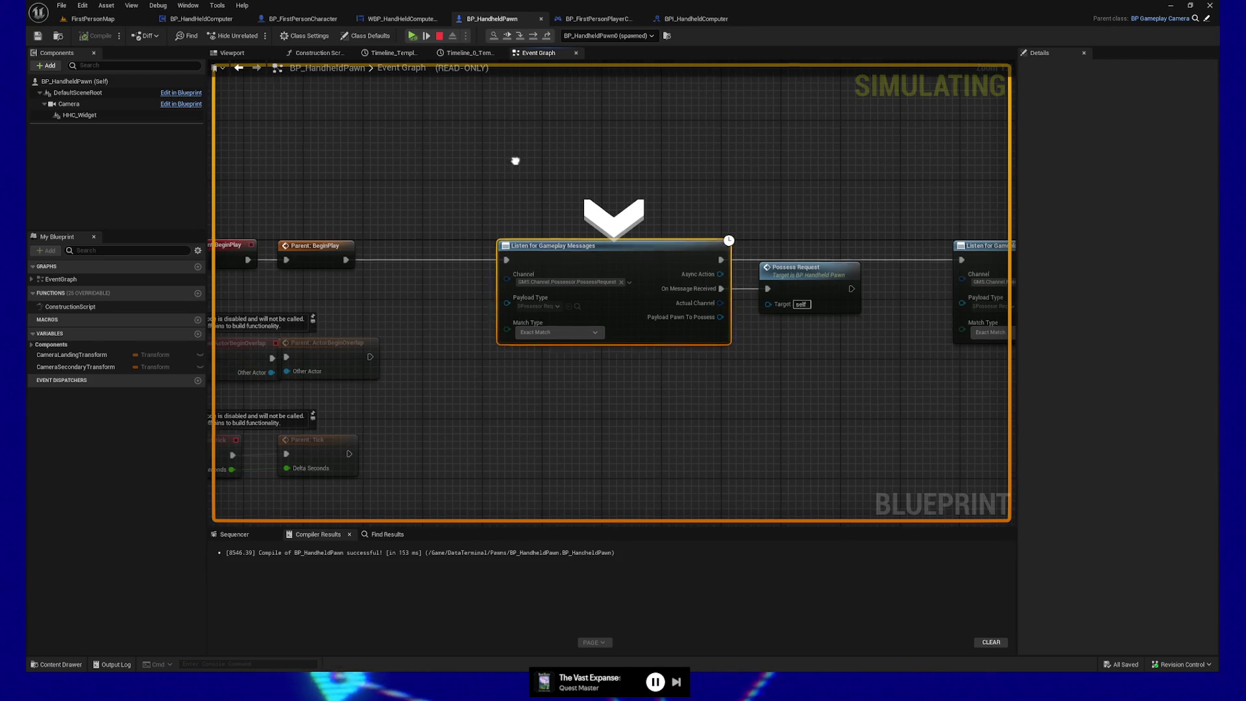
Pan the graph to the two tilt animation timelines and stop the debugging simulation
left_click_drag(514, 161, 740, 122)
scroll(653, 340, "down", 6)
mouse_move(653, 340)
left_mouse_down()
mouse_move(720, 298)
mouse_move(712, 325)
mouse_move(629, 267)
mouse_move(494, 337)
left_mouse_up()
scroll(711, 321, "up", 7)
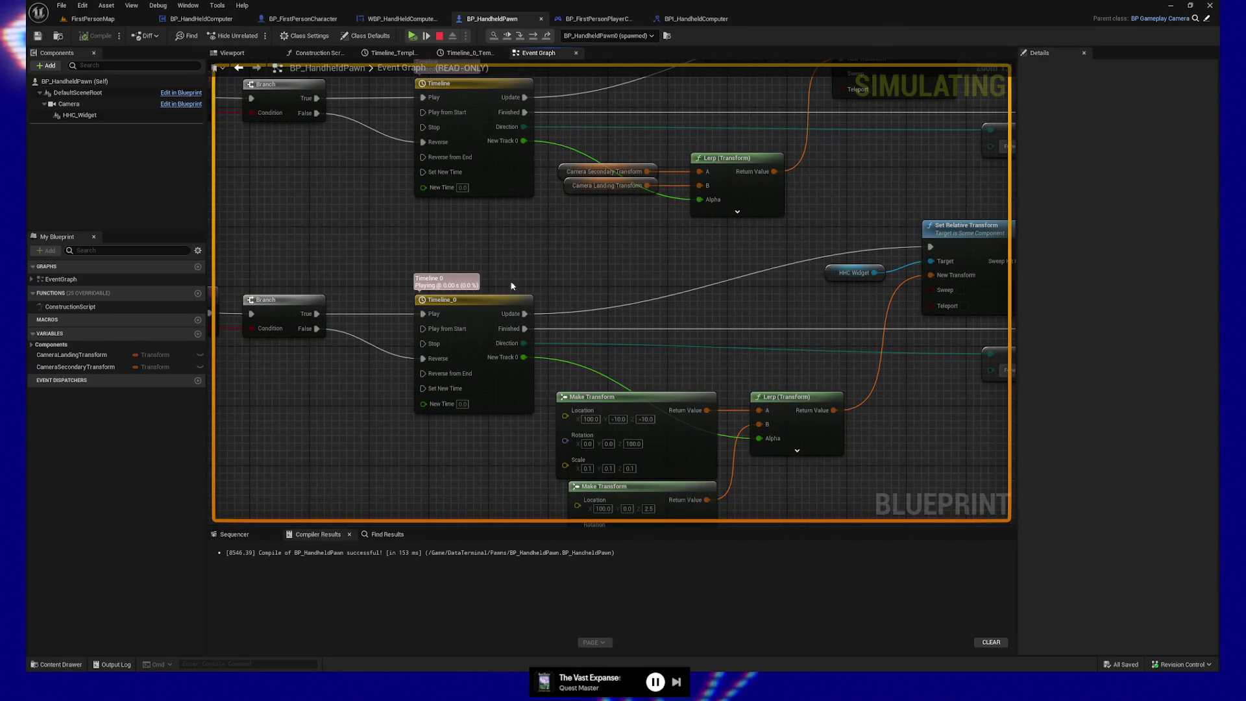
left_click_drag(508, 281, 585, 286)
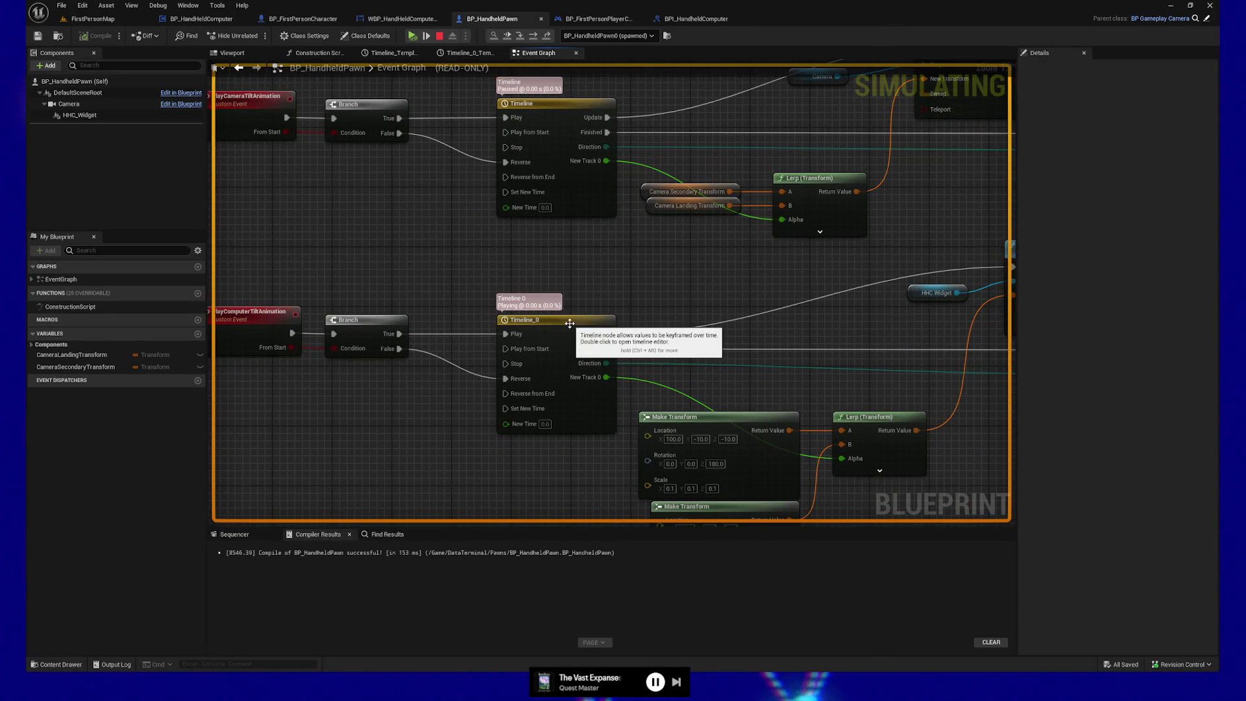
left_click(439, 36)
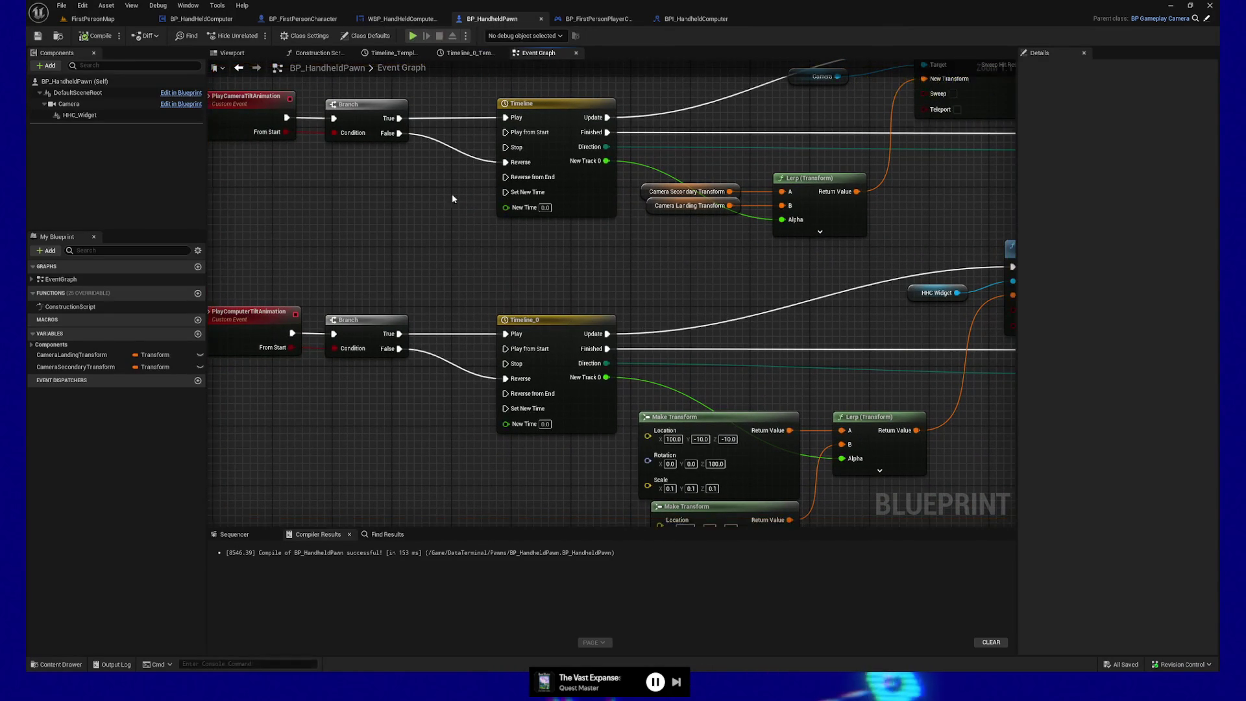
left_click_drag(450, 279, 465, 234)
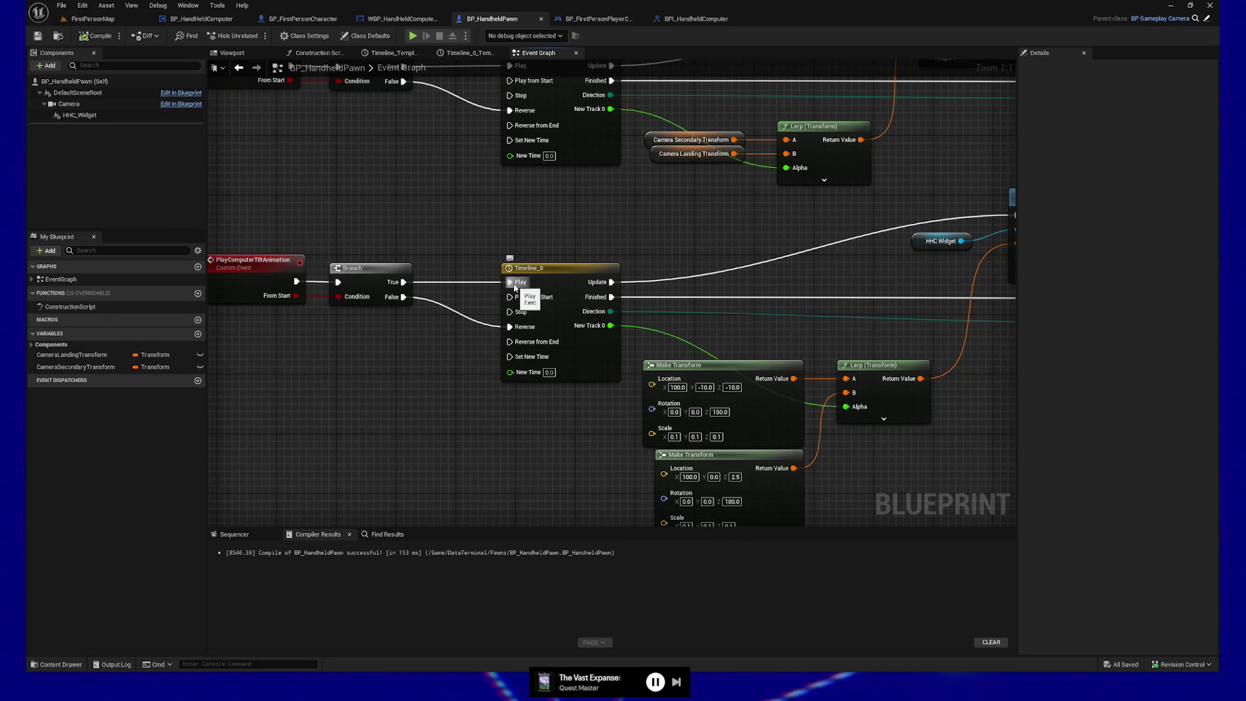
Rewire Branch True to Timeline_0's Play from Start, compile, then play-test past the breakpoint and quit
left_click_drag(404, 281, 509, 297)
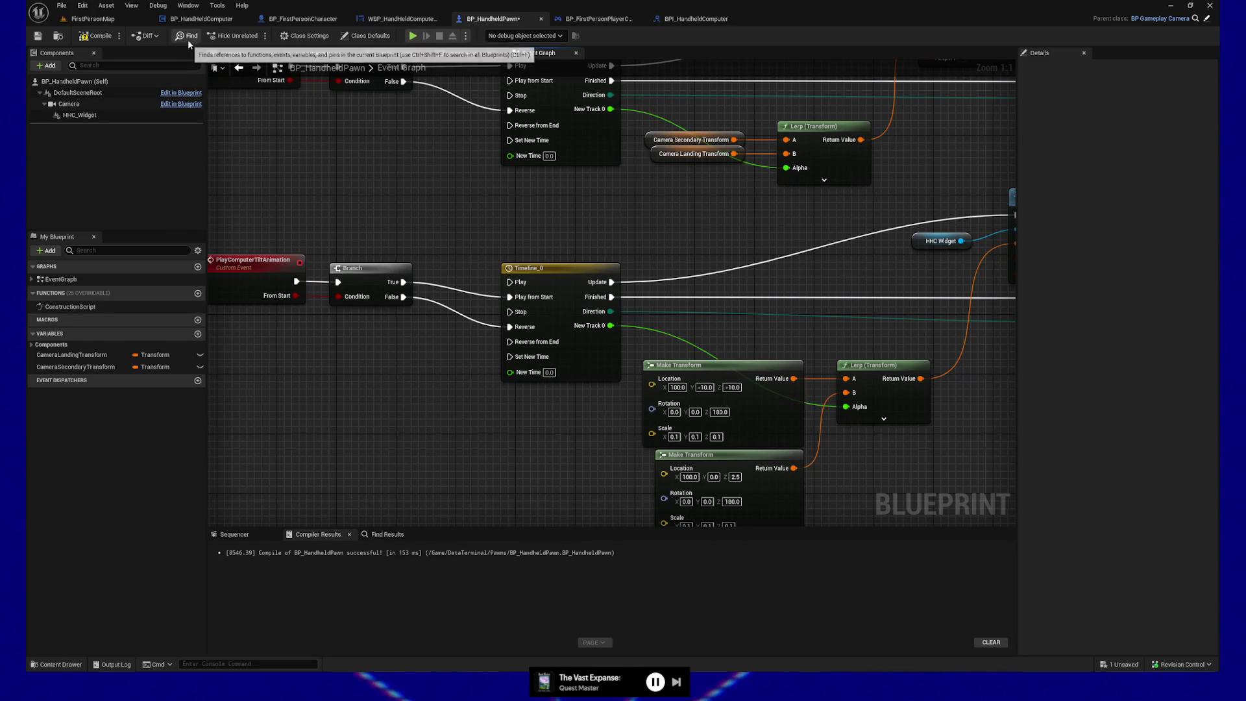
left_click(94, 36)
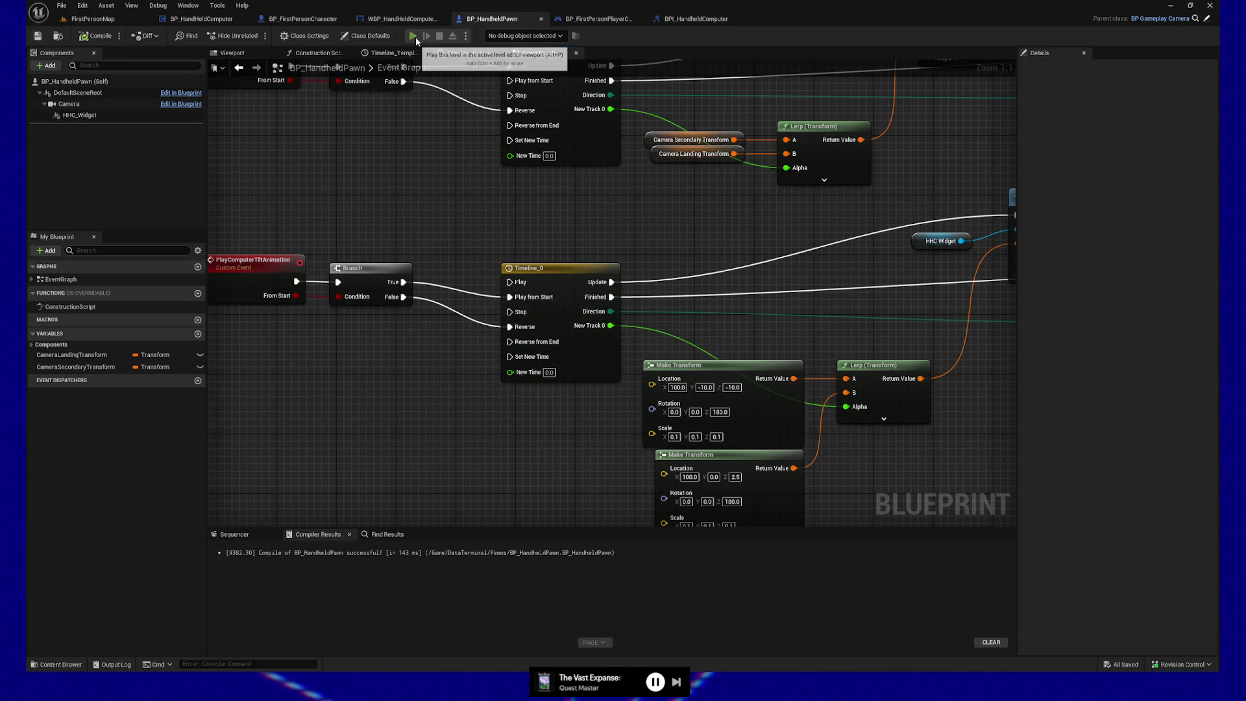
key("alt+p")
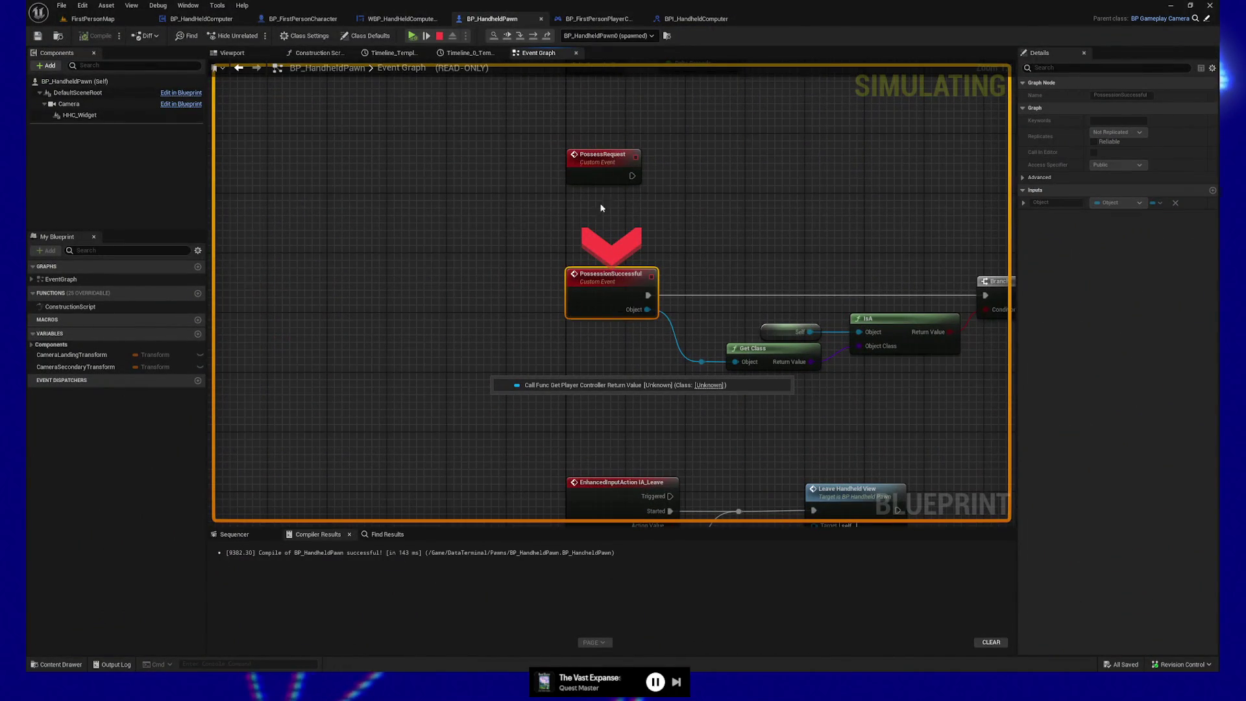
left_click(412, 36)
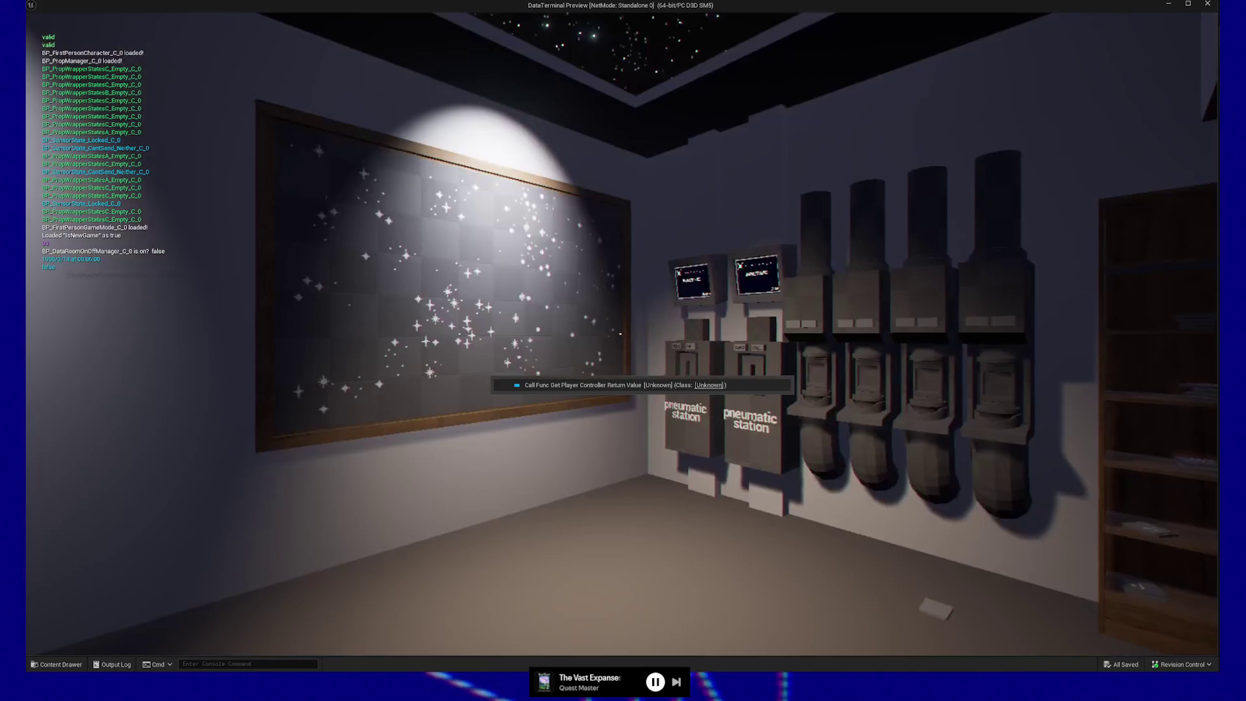
key("Escape")
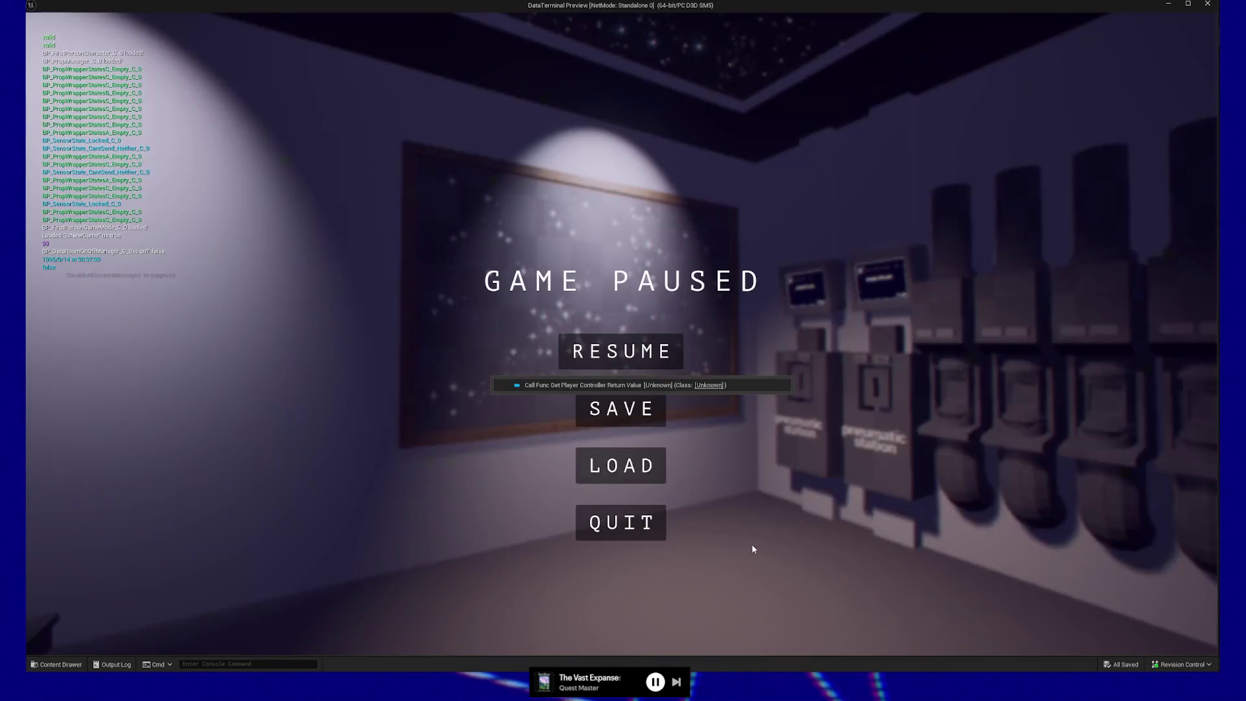
left_click(626, 521)
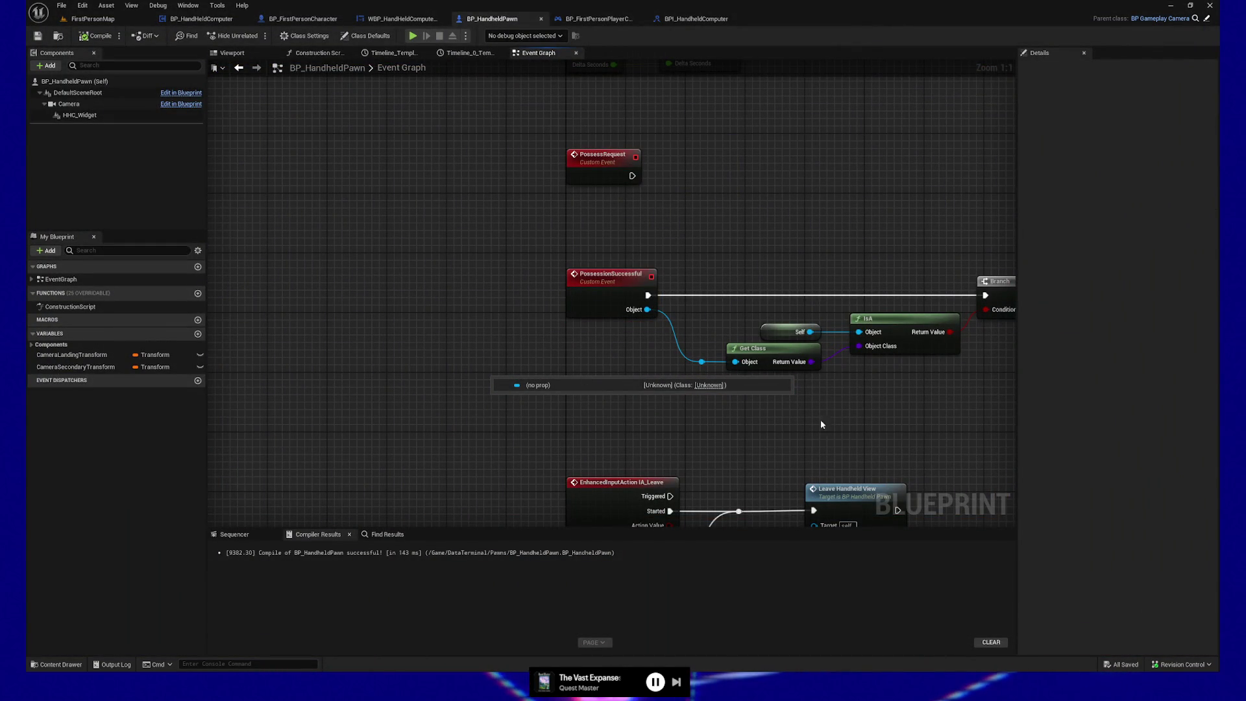
left_click(402, 19)
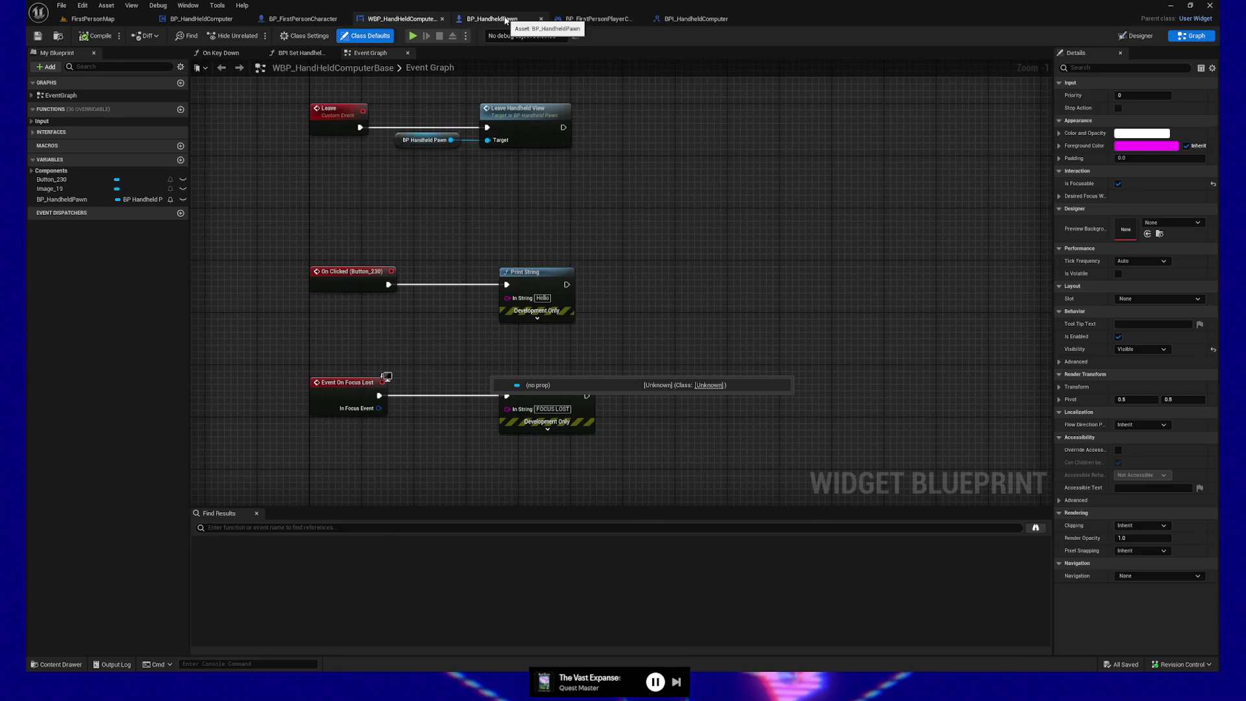
left_click(500, 19)
right_click(607, 309)
mouse_move(642, 404)
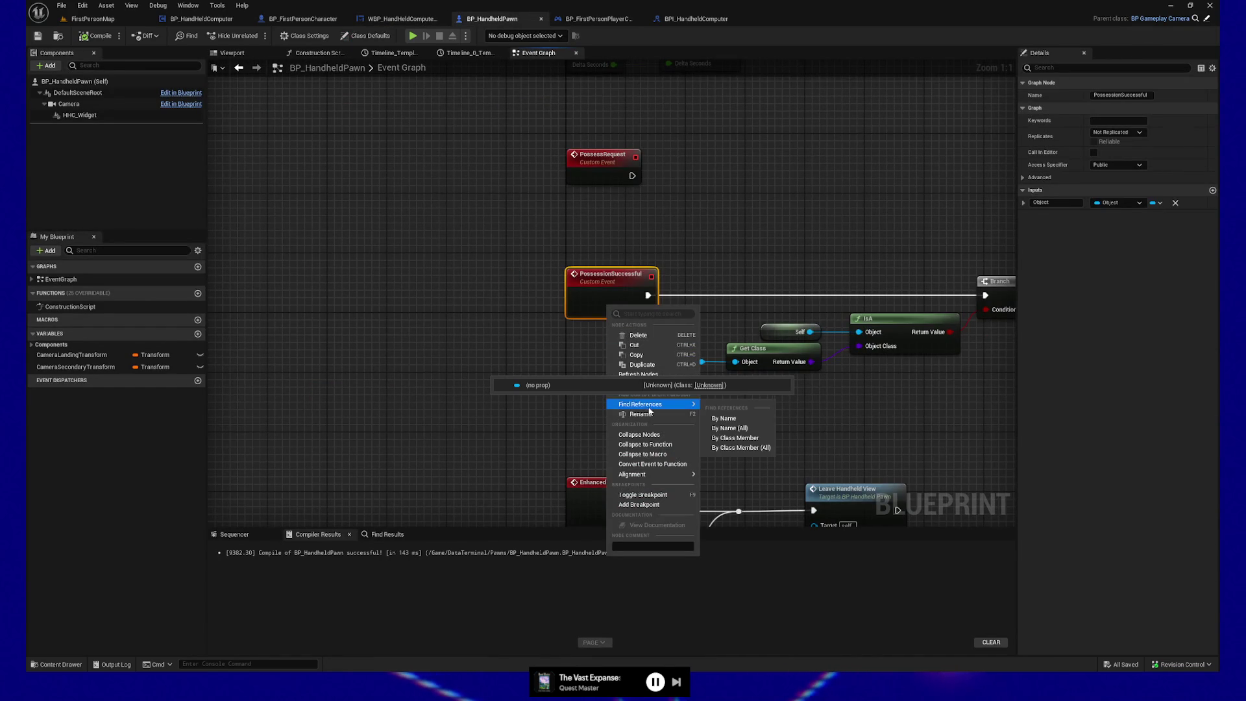
key("Escape")
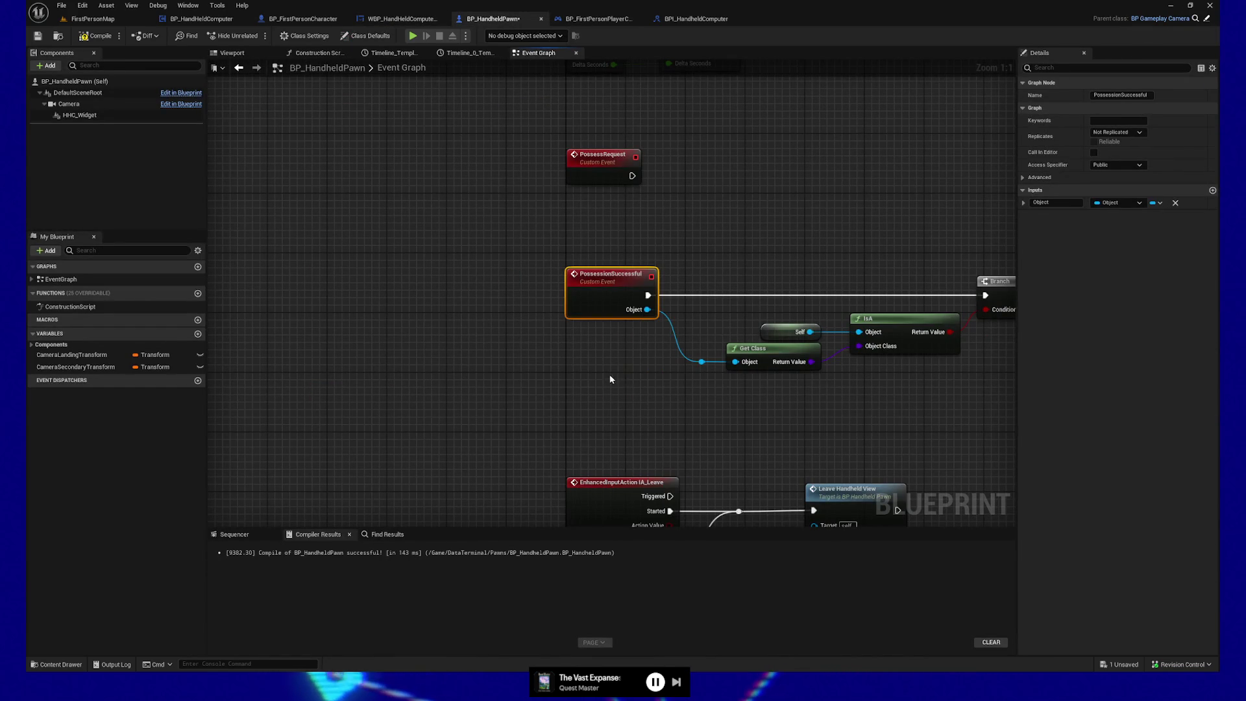
left_click(692, 427)
mouse_move(692, 427)
left_mouse_down()
mouse_move(741, 375)
mouse_move(417, 390)
mouse_move(623, 308)
mouse_move(751, 286)
mouse_move(612, 337)
mouse_move(545, 416)
mouse_move(450, 396)
mouse_move(576, 454)
mouse_move(515, 464)
left_mouse_up()
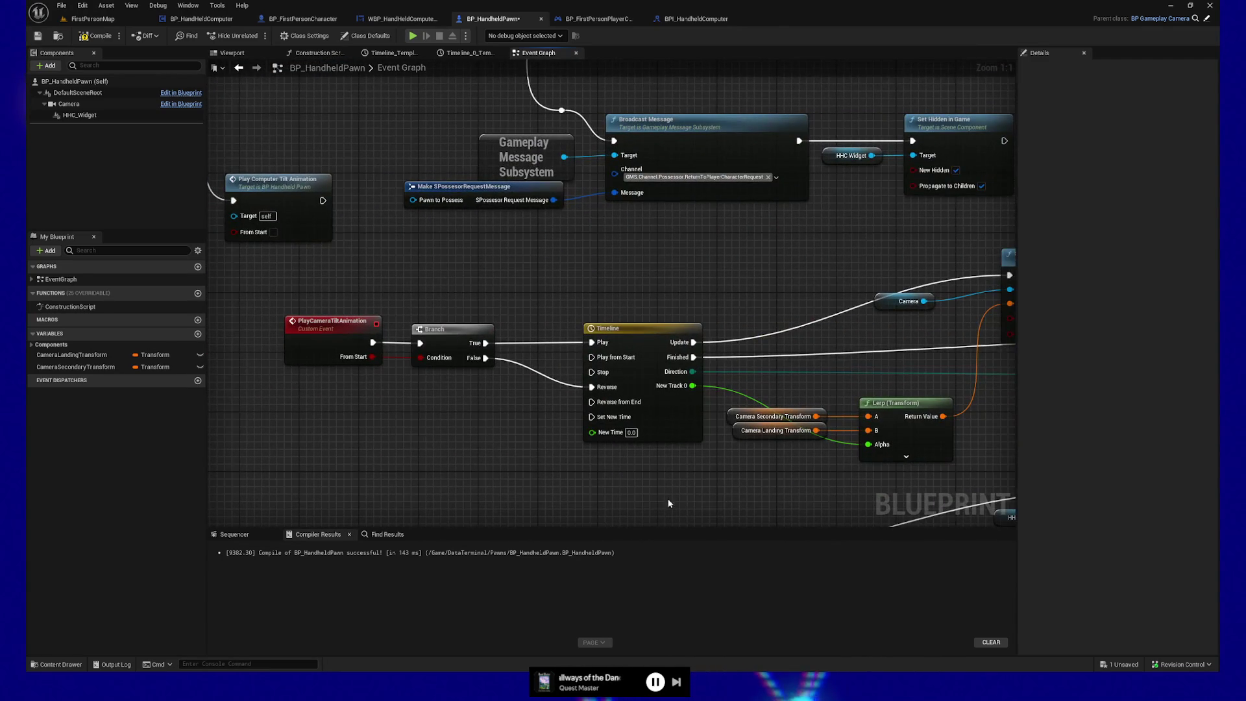
left_click_drag(669, 504, 655, 218)
left_click_drag(526, 441, 321, 441)
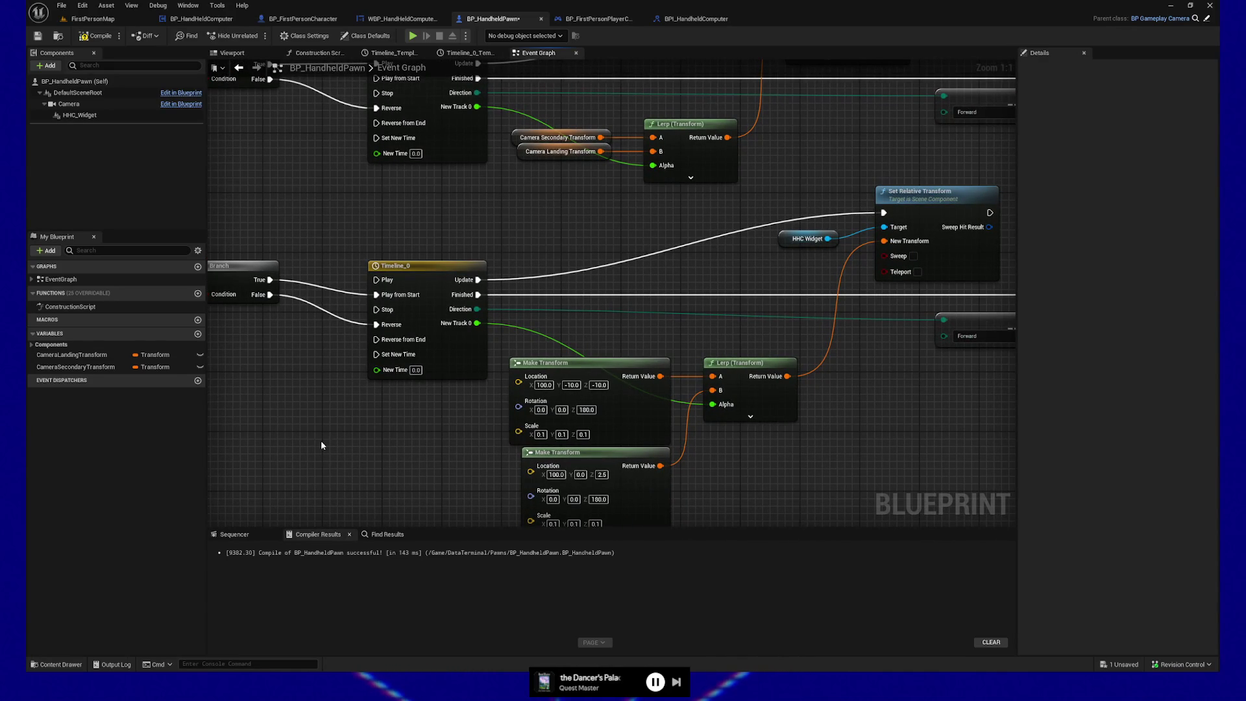
Compile and save BP_HandheldPawn, then centre the Set Relative Transform node in view
left_click(96, 35)
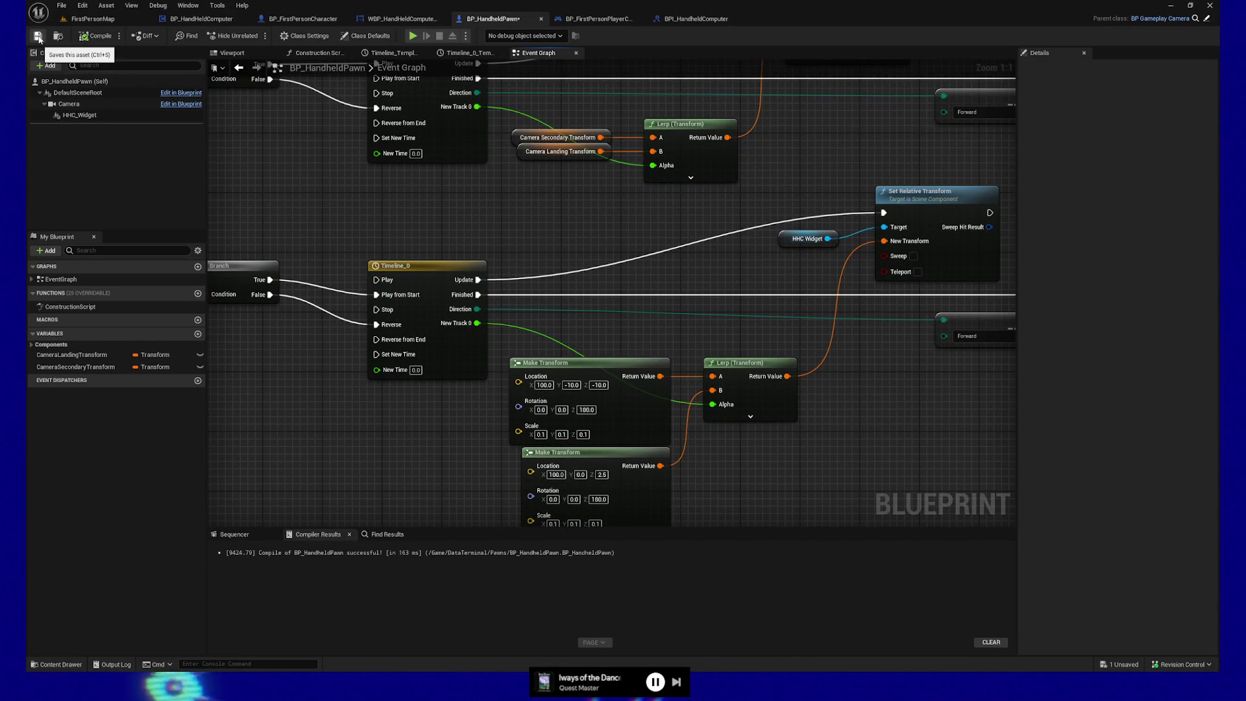
left_click(37, 38)
mouse_move(281, 204)
left_mouse_down()
mouse_move(356, 203)
mouse_move(285, 176)
left_mouse_up()
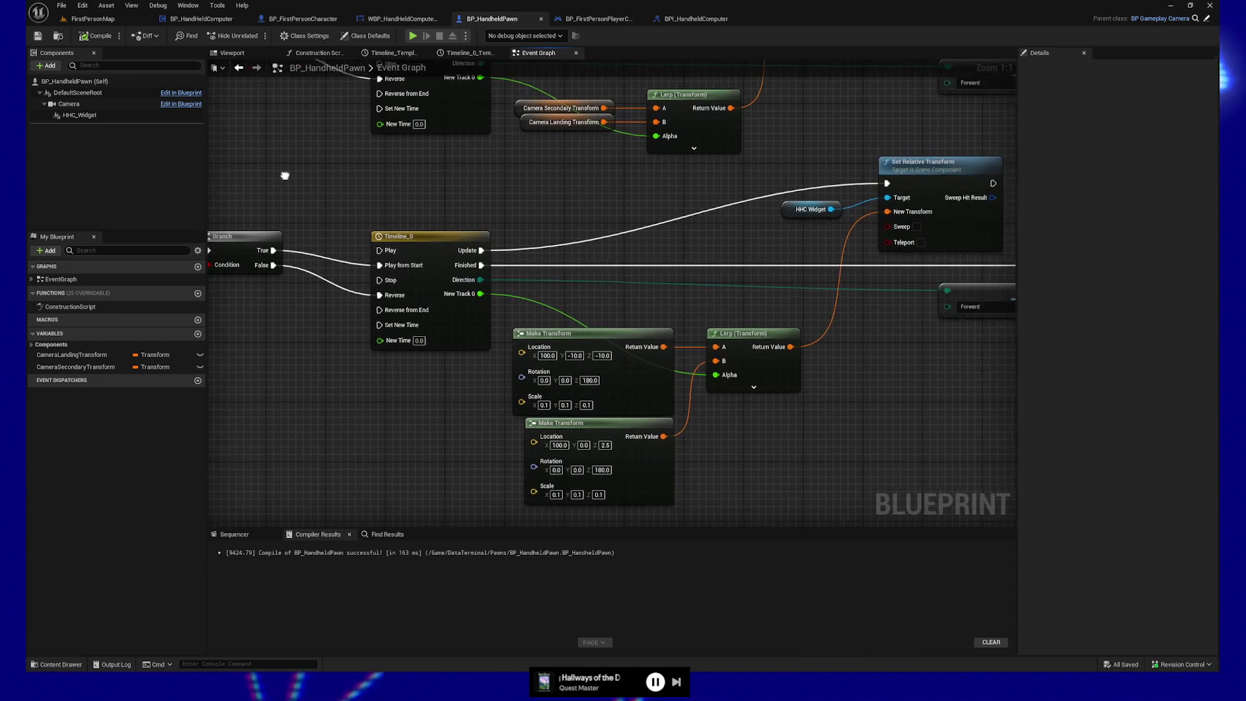
left_click_drag(842, 414, 592, 411)
mouse_move(789, 399)
left_mouse_down()
mouse_move(691, 411)
mouse_move(870, 423)
left_mouse_up()
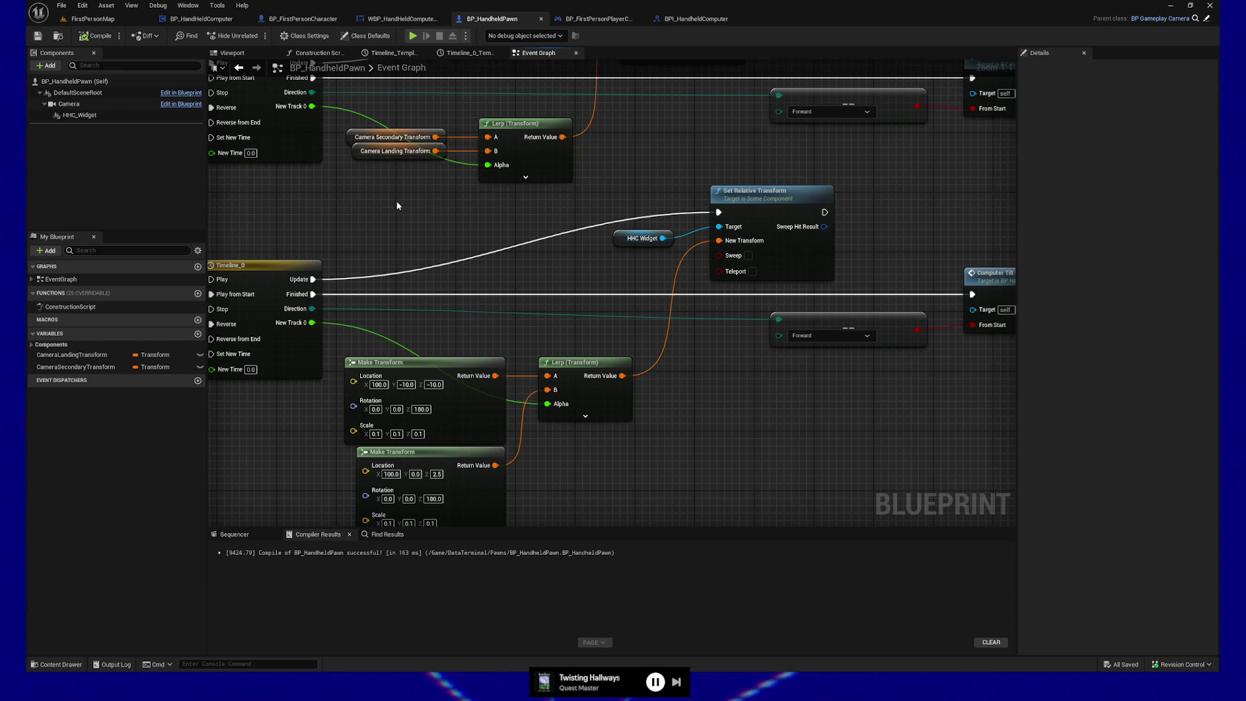
mouse_move(398, 206)
left_mouse_down()
mouse_move(584, 203)
mouse_move(634, 217)
mouse_move(698, 266)
left_mouse_up()
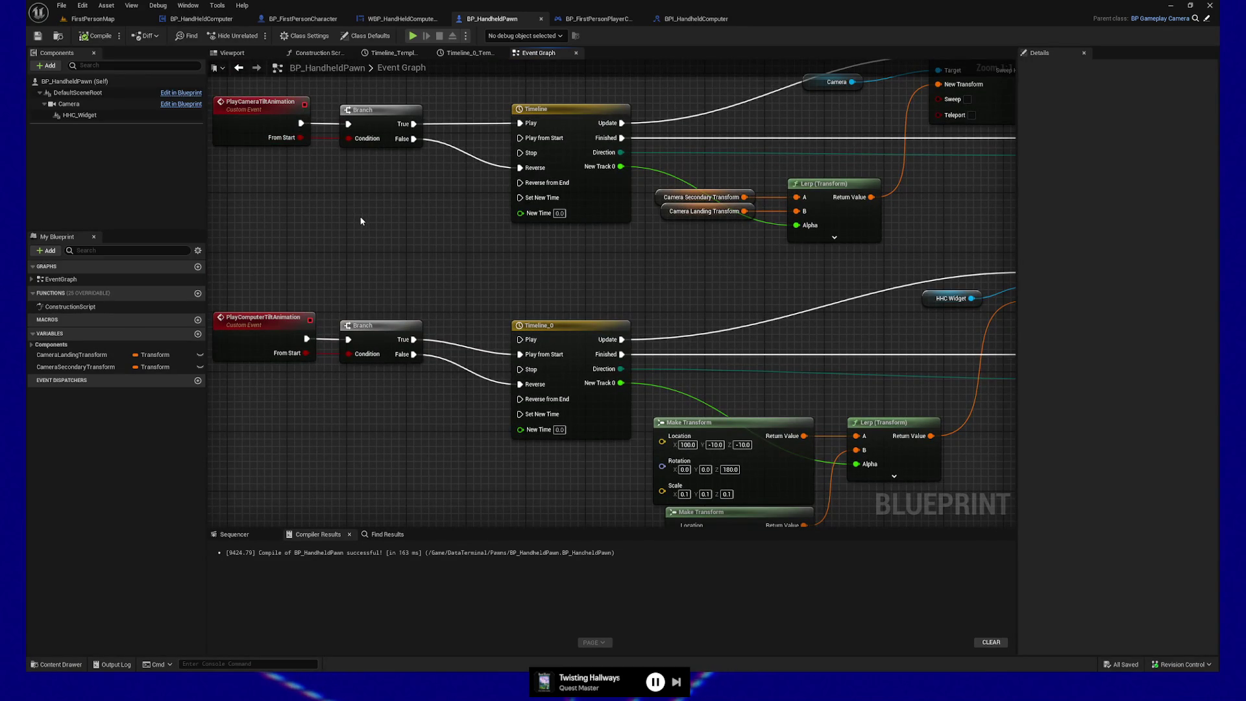
scroll(348, 220, "down", 1)
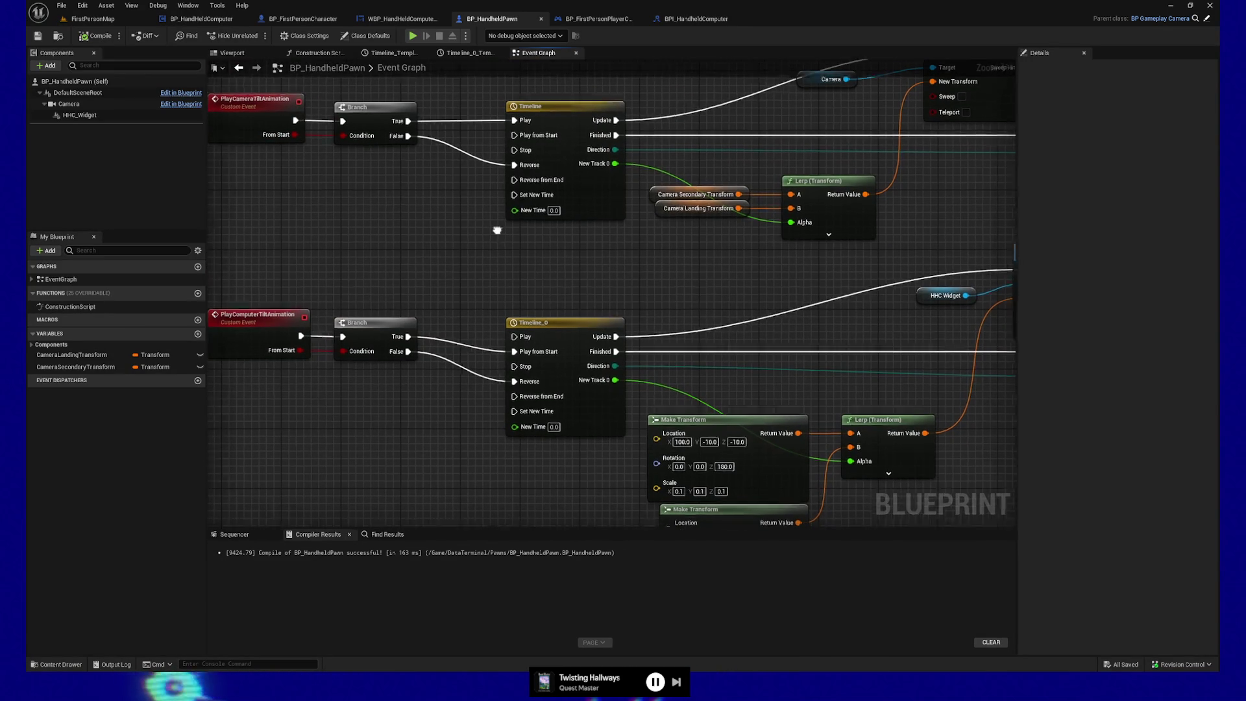
scroll(518, 249, "down", 1)
mouse_move(520, 243)
left_mouse_down()
mouse_move(515, 223)
mouse_move(503, 224)
left_mouse_up()
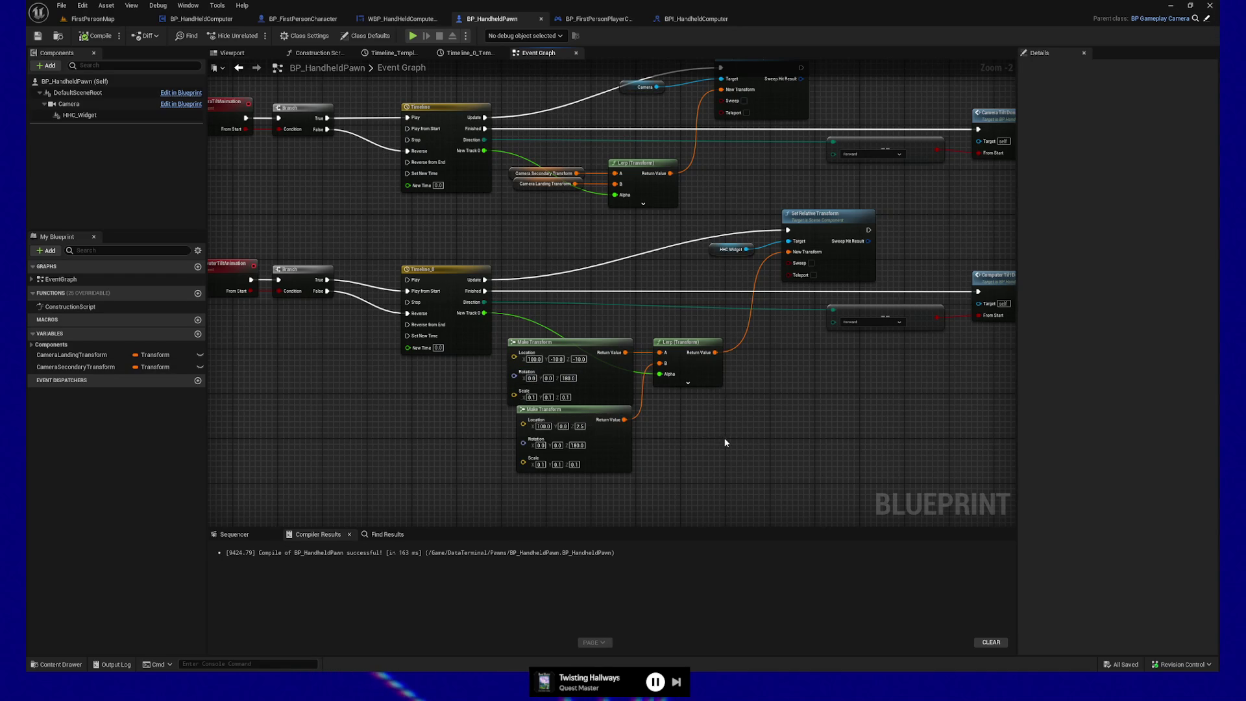
scroll(696, 434, "up", 2)
left_click_drag(695, 435, 728, 418)
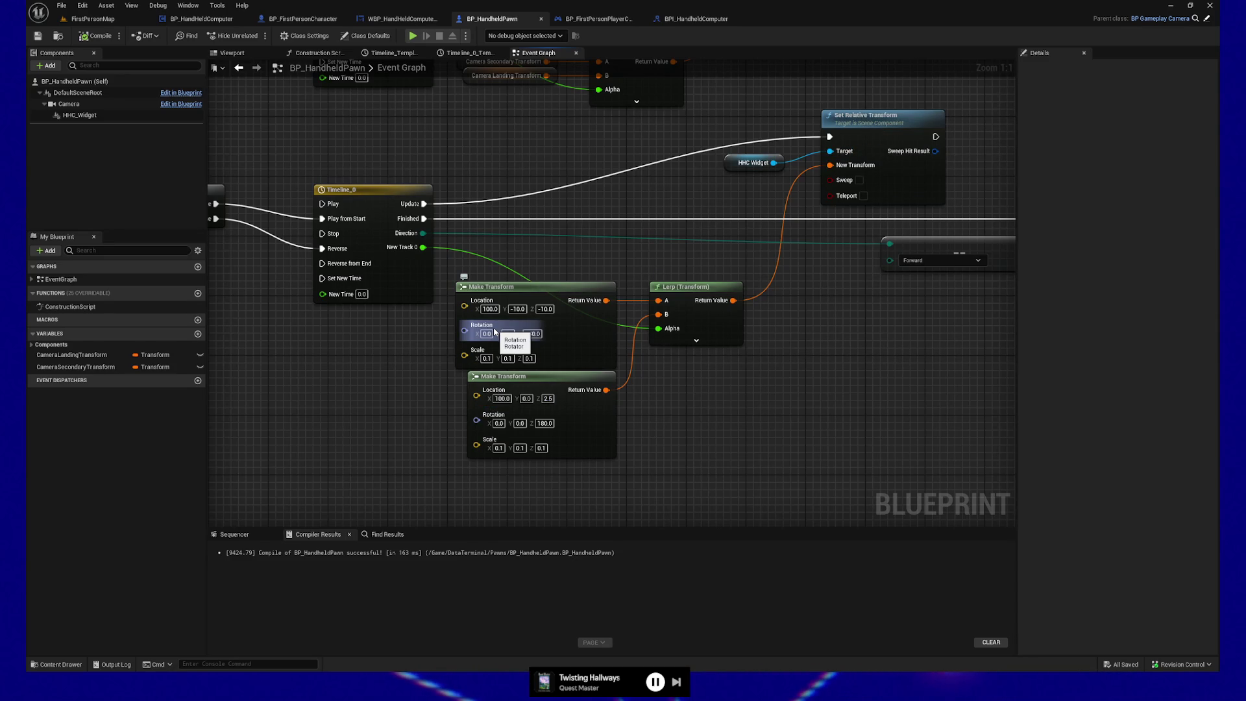
Set the upper Make Transform's Rotation Z to 180
left_click(533, 333)
type("180")
key("Return")
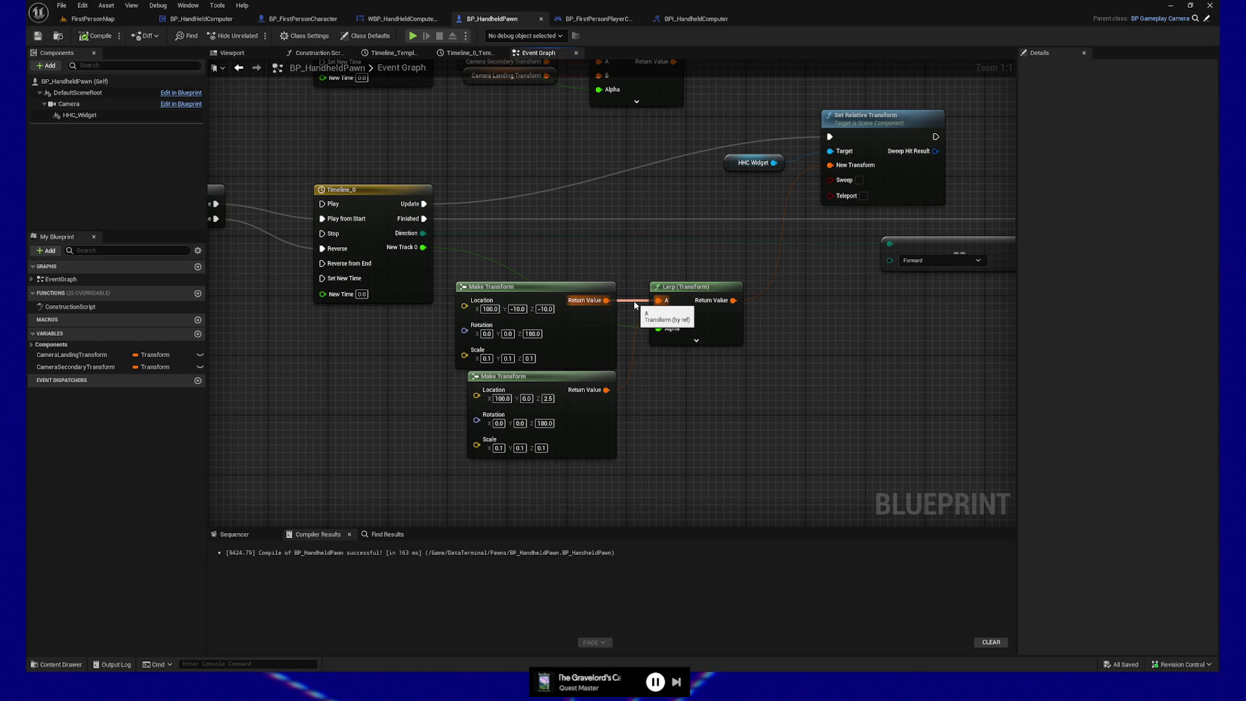
Duplicate the Make Transform feeding Lerp A and give the copy Location Y 20 and Z 2.5
left_click(658, 299, "alt")
mouse_move(557, 290)
left_mouse_down()
mouse_move(291, 372)
mouse_move(279, 405)
left_mouse_up()
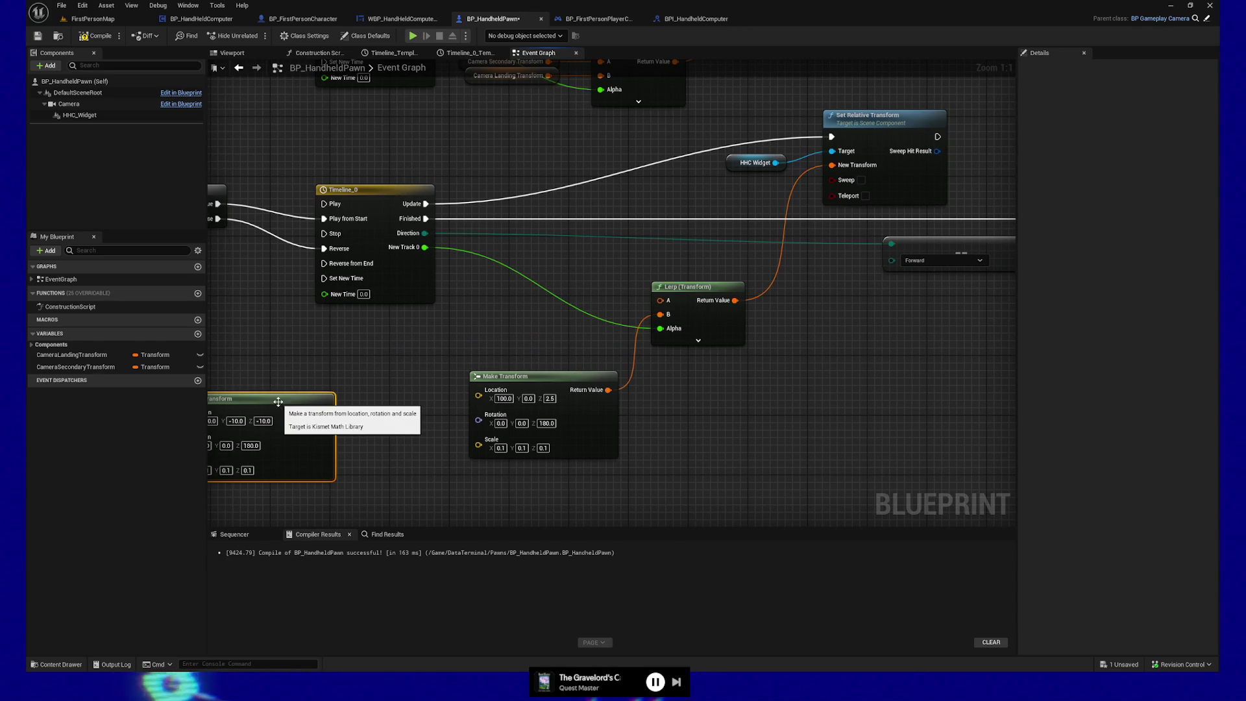
key("ctrl+d")
mouse_move(745, 468)
left_mouse_down()
mouse_move(607, 303)
mouse_move(551, 284)
mouse_move(536, 291)
mouse_move(661, 302)
left_mouse_up()
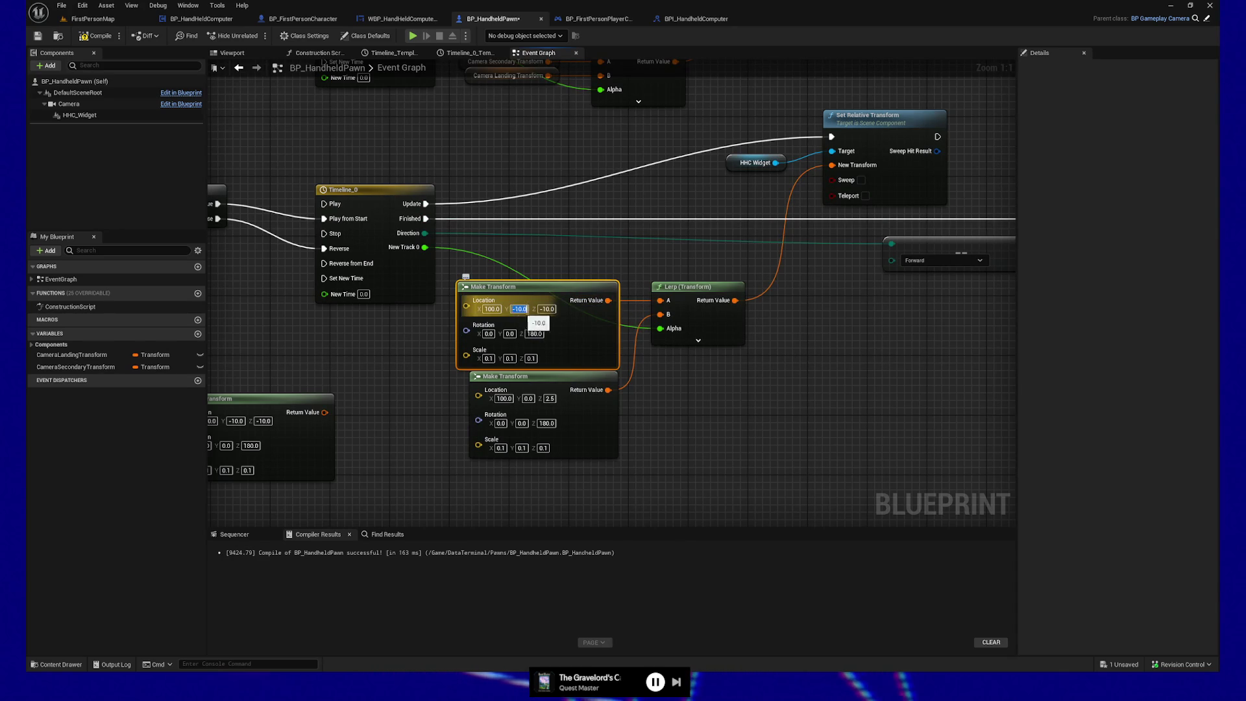
type("20")
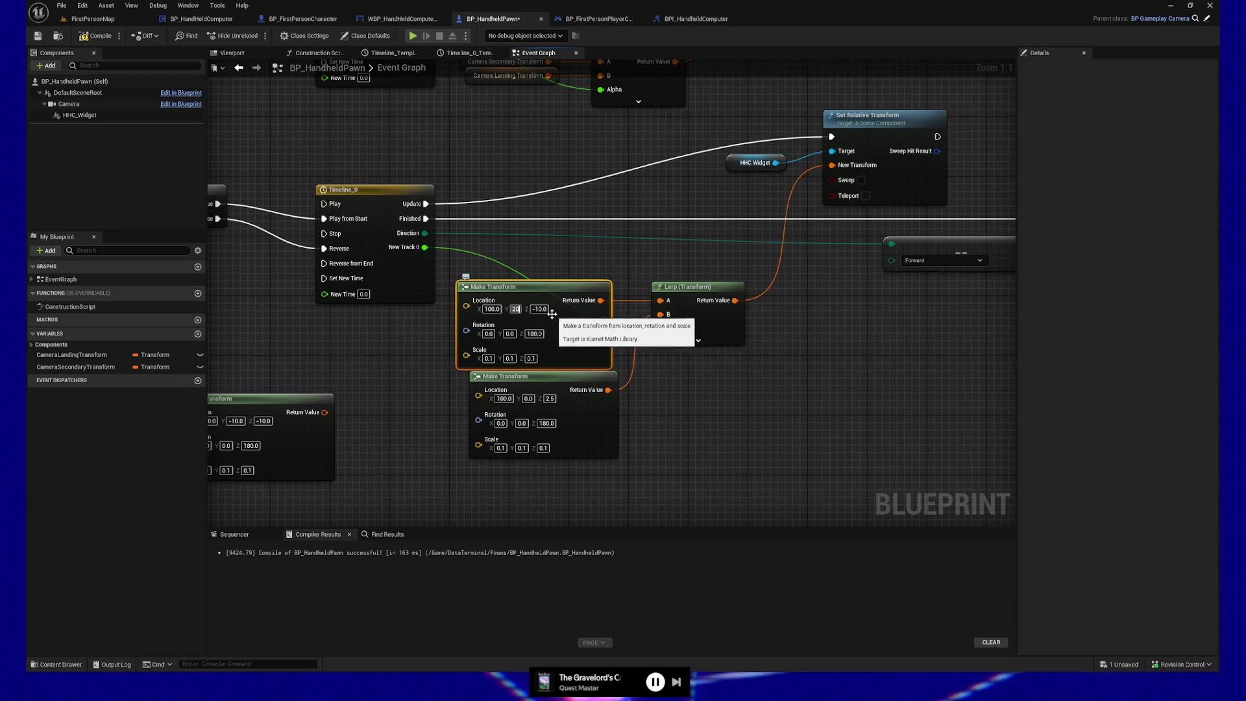
key("Tab")
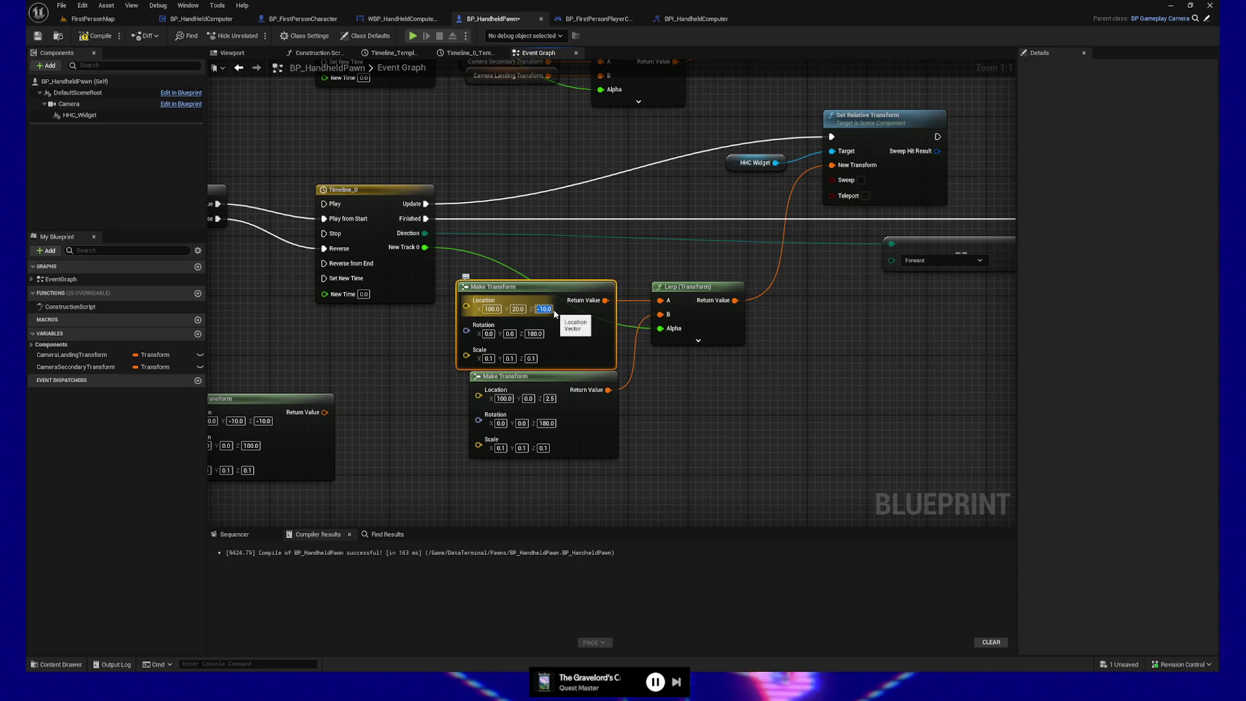
type("2.5")
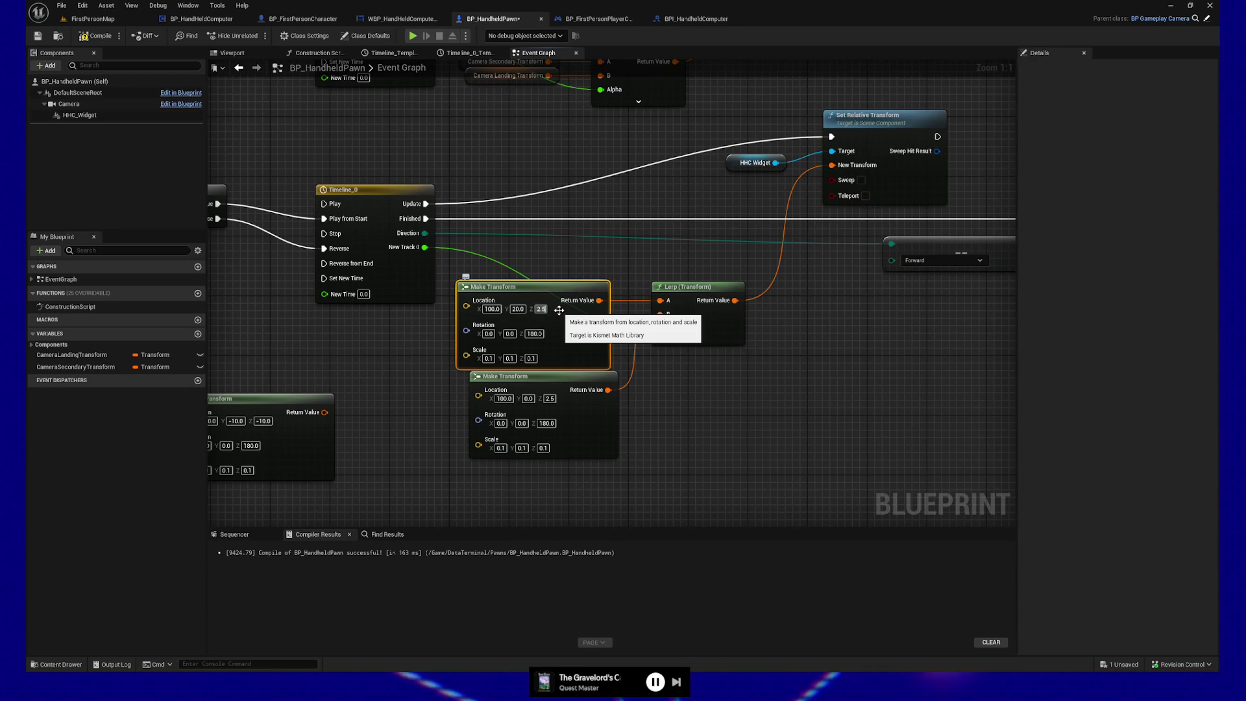
left_click(718, 450)
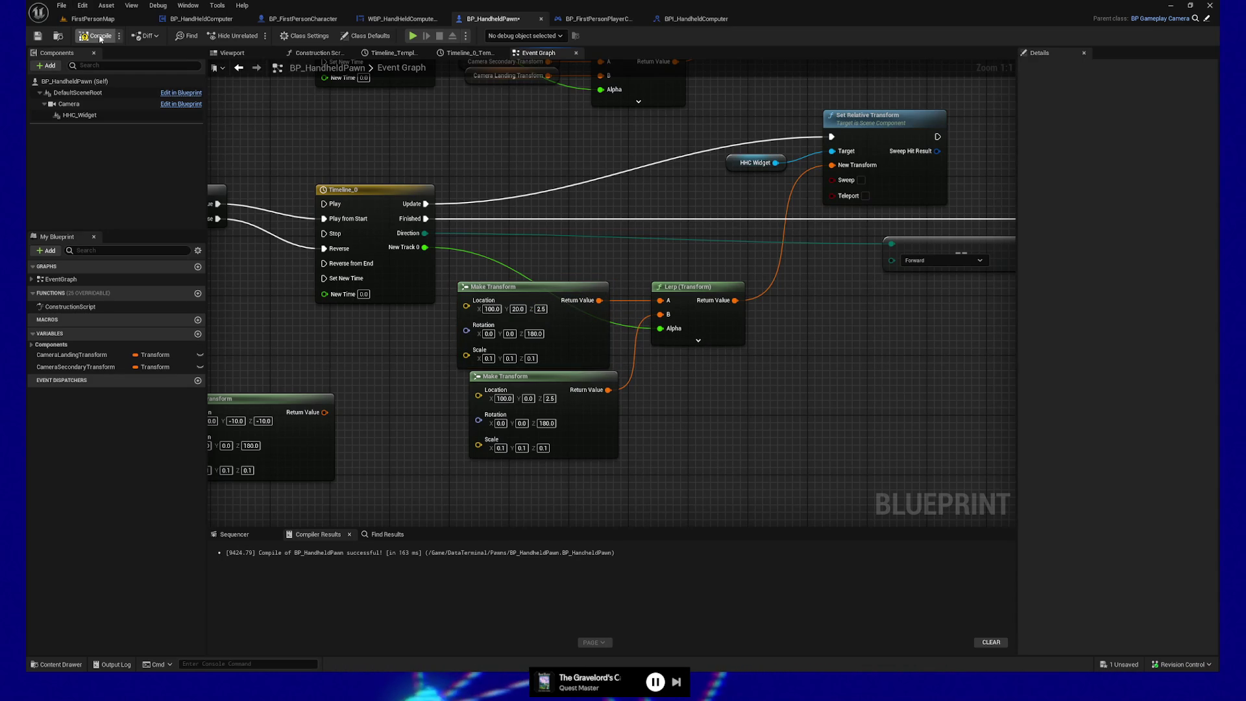
Compile and save the blueprint, then quit the play-test preview
left_click(37, 37)
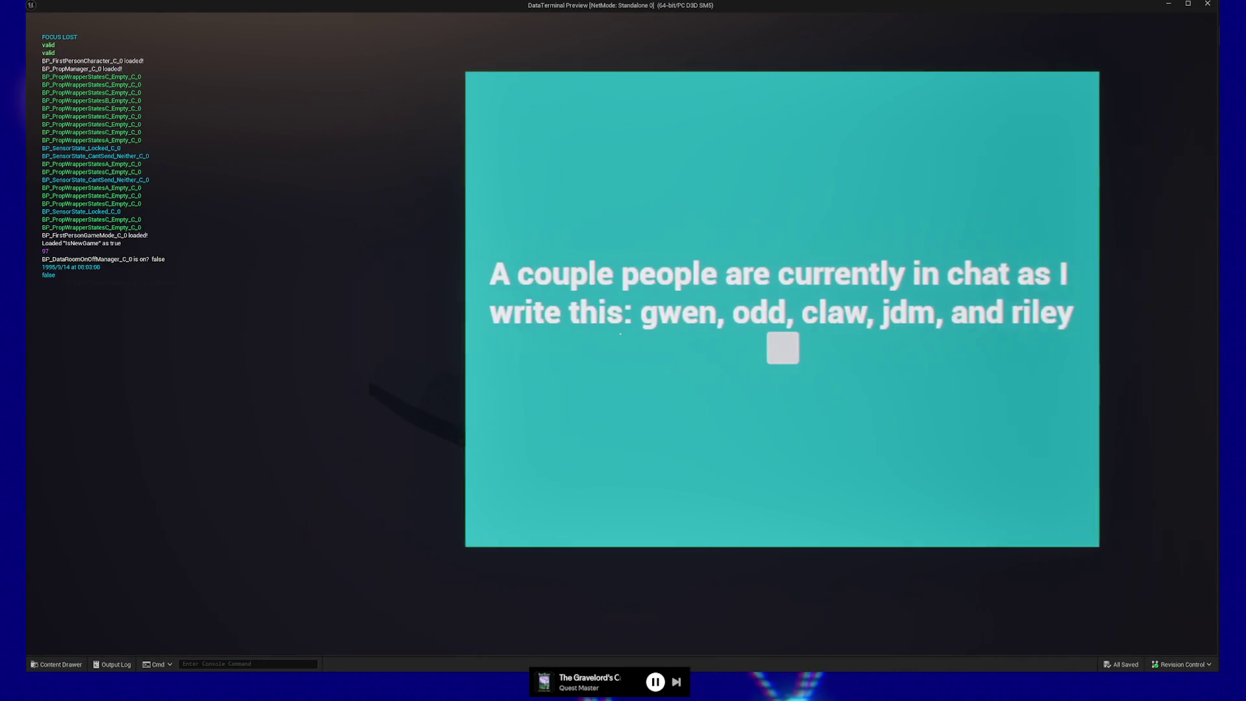
key("Escape")
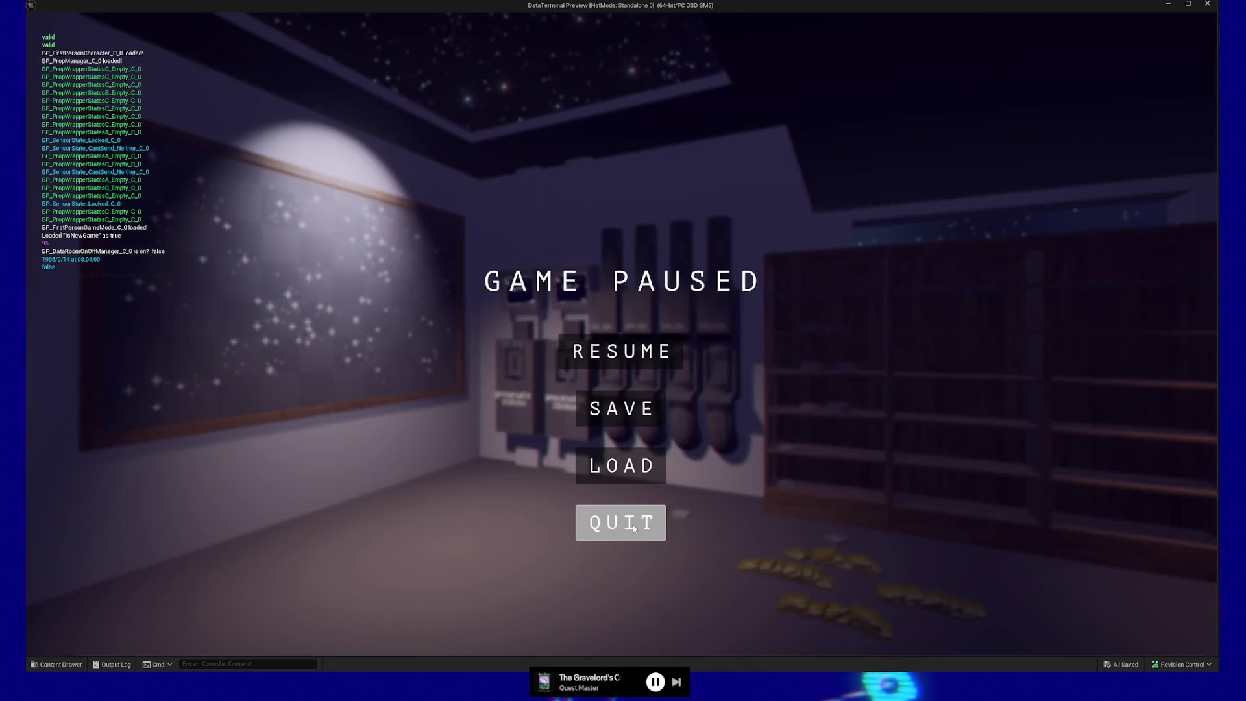
left_click(633, 524)
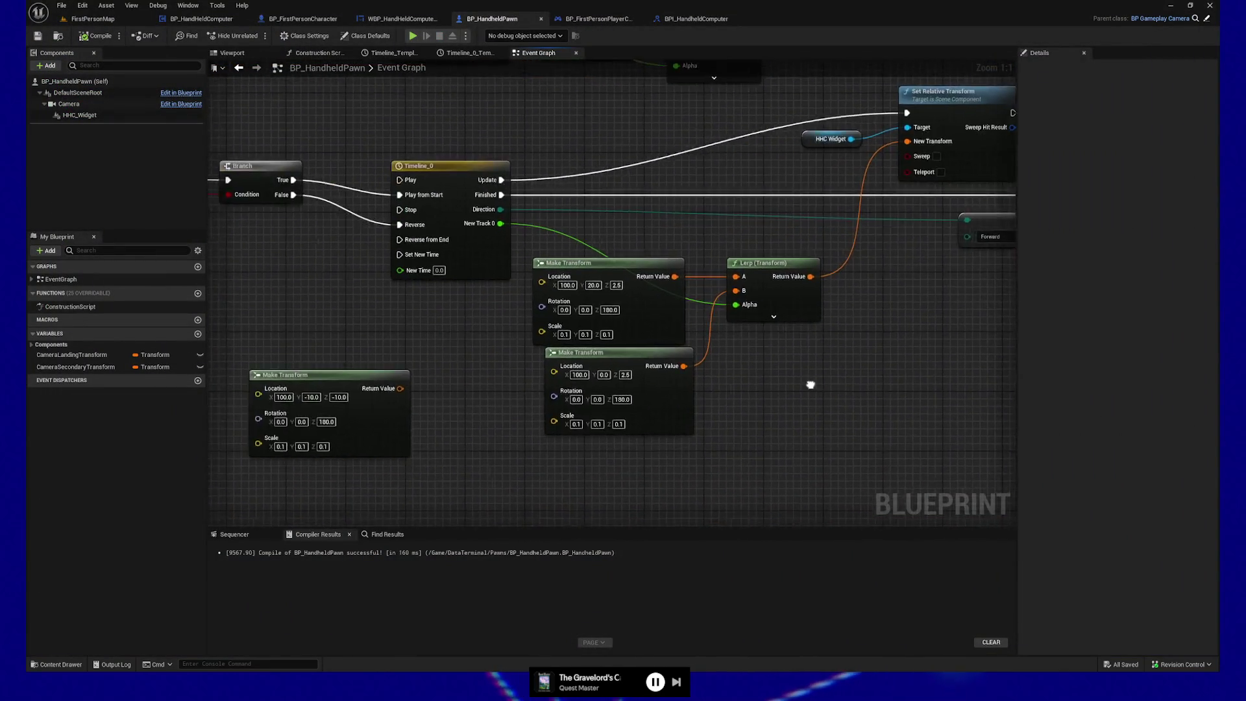
Frame the HHC widget's transform chain and show the HHC_Widget component's Details
left_click_drag(811, 385, 831, 410)
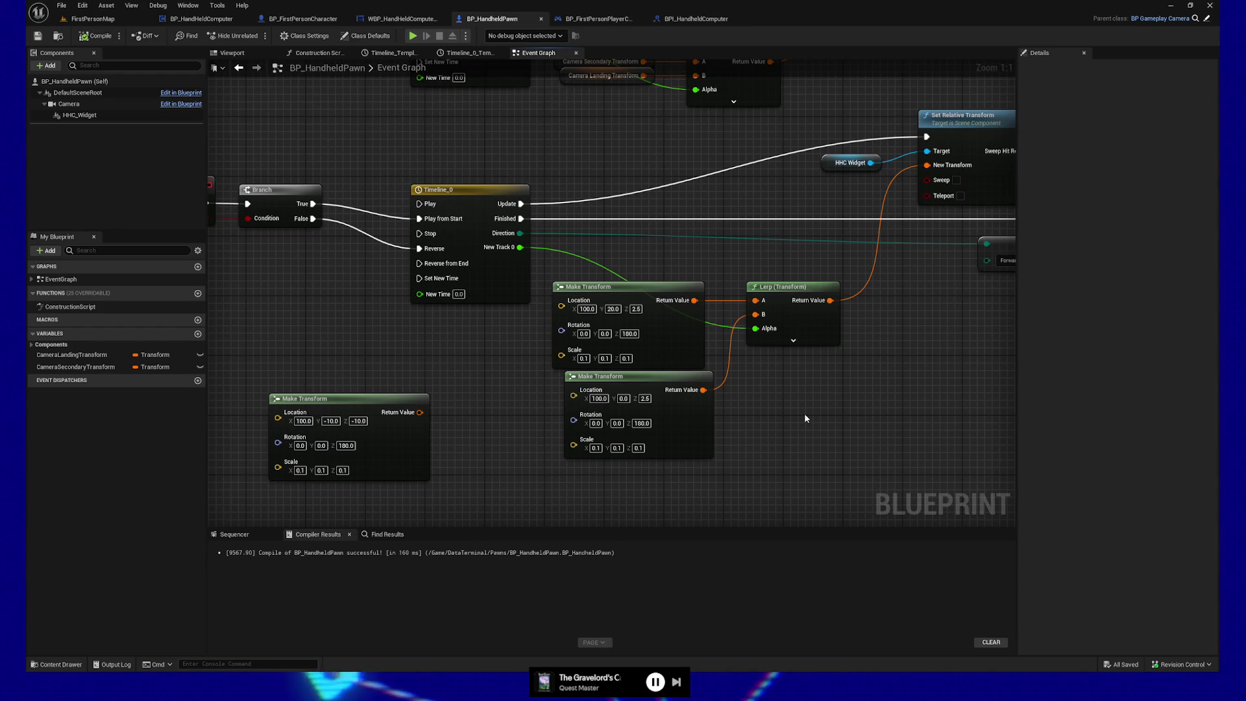
mouse_move(313, 204)
left_mouse_down()
mouse_move(336, 214)
mouse_move(419, 204)
left_mouse_up()
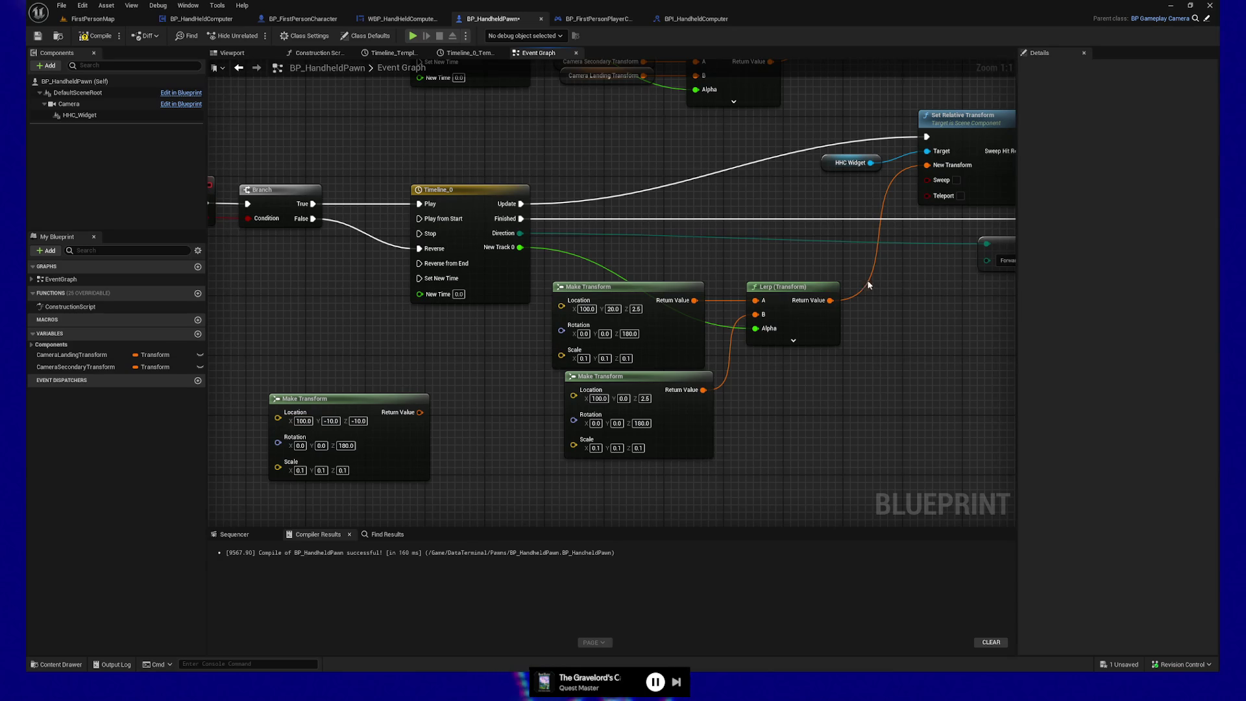
left_click_drag(868, 285, 714, 300)
left_click_drag(695, 111, 953, 223)
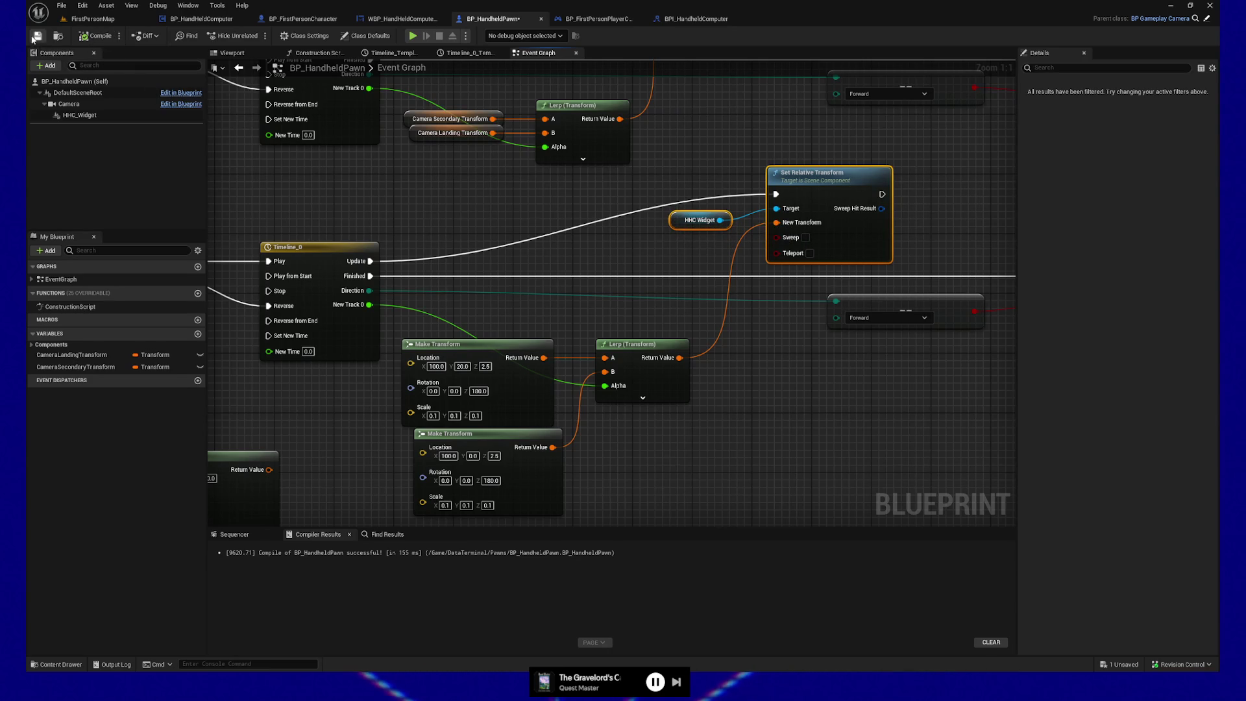
left_click_drag(621, 245, 604, 247)
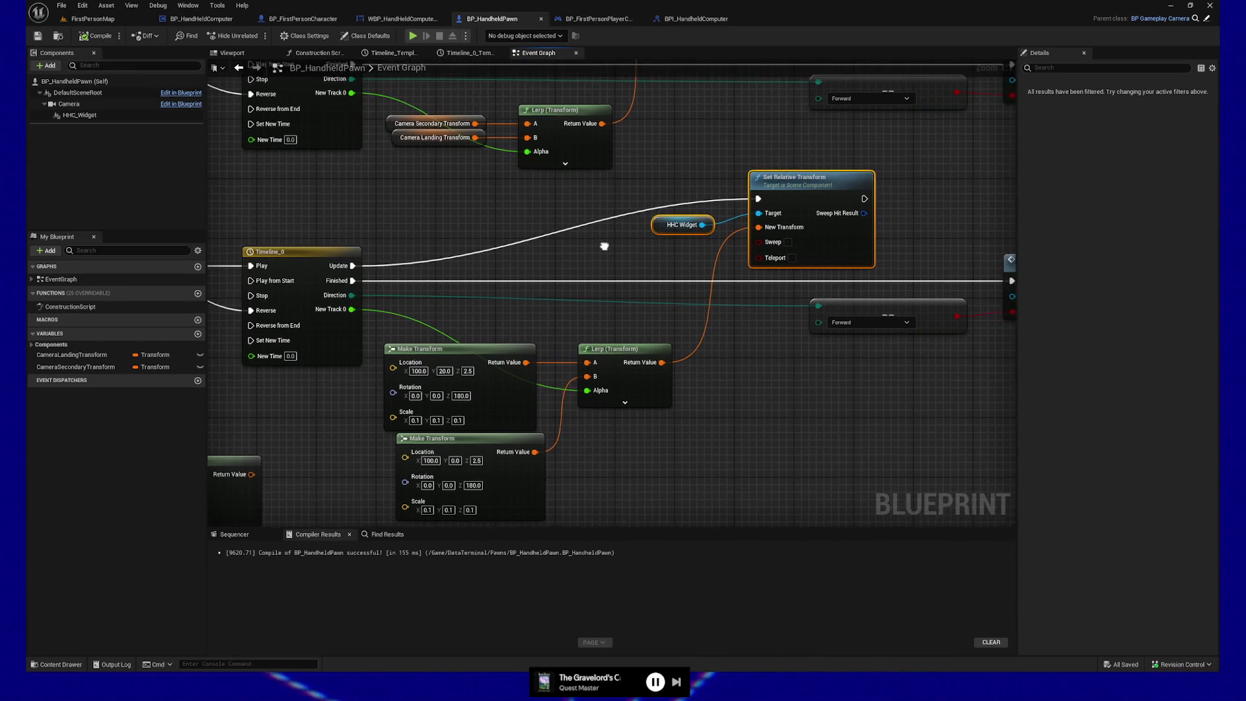
left_click(78, 115)
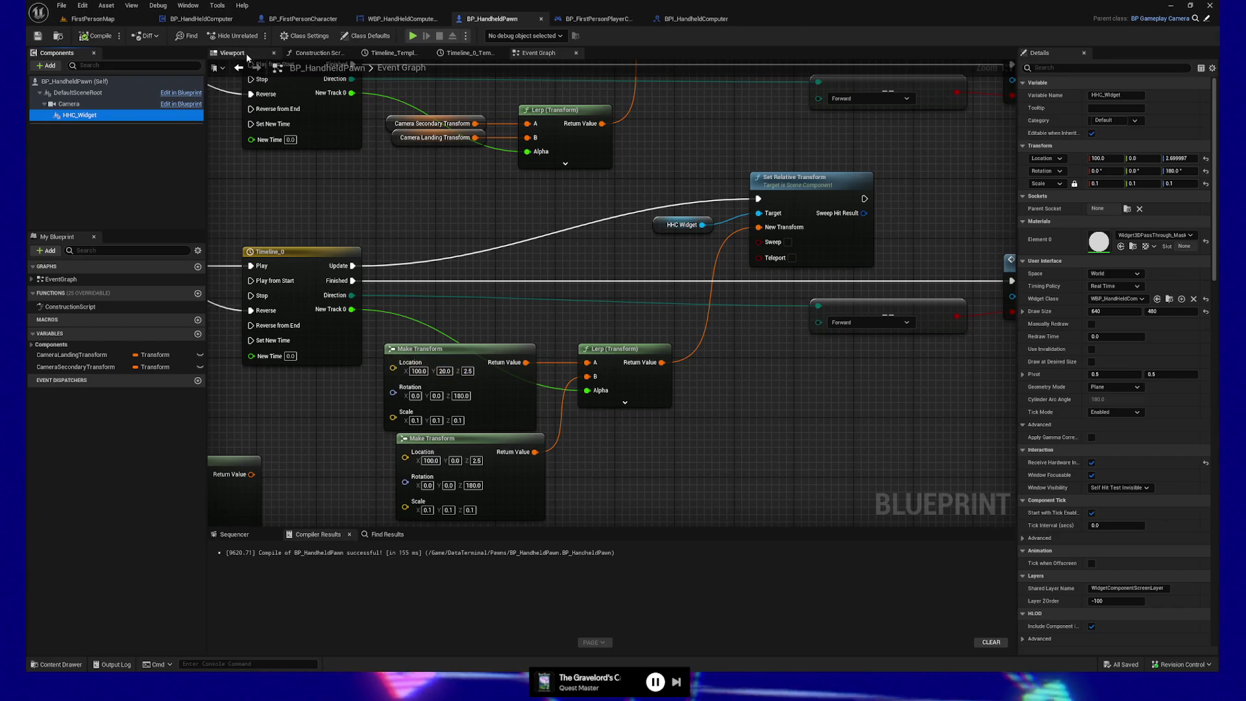
Inspect the camera and widget in the Viewport preview, then return to the Event Graph's input-mode section
left_click(267, 53)
mouse_move(670, 293)
left_mouse_down()
mouse_move(643, 292)
mouse_move(675, 259)
left_mouse_up()
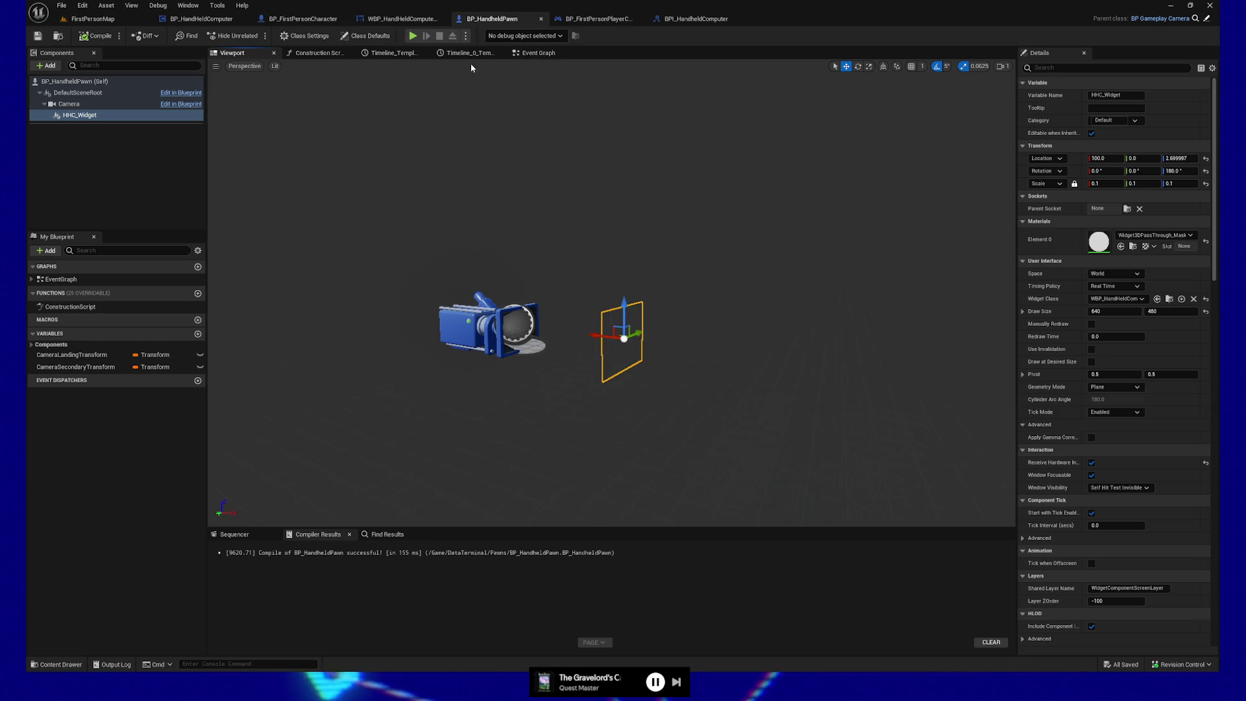
left_click(538, 54)
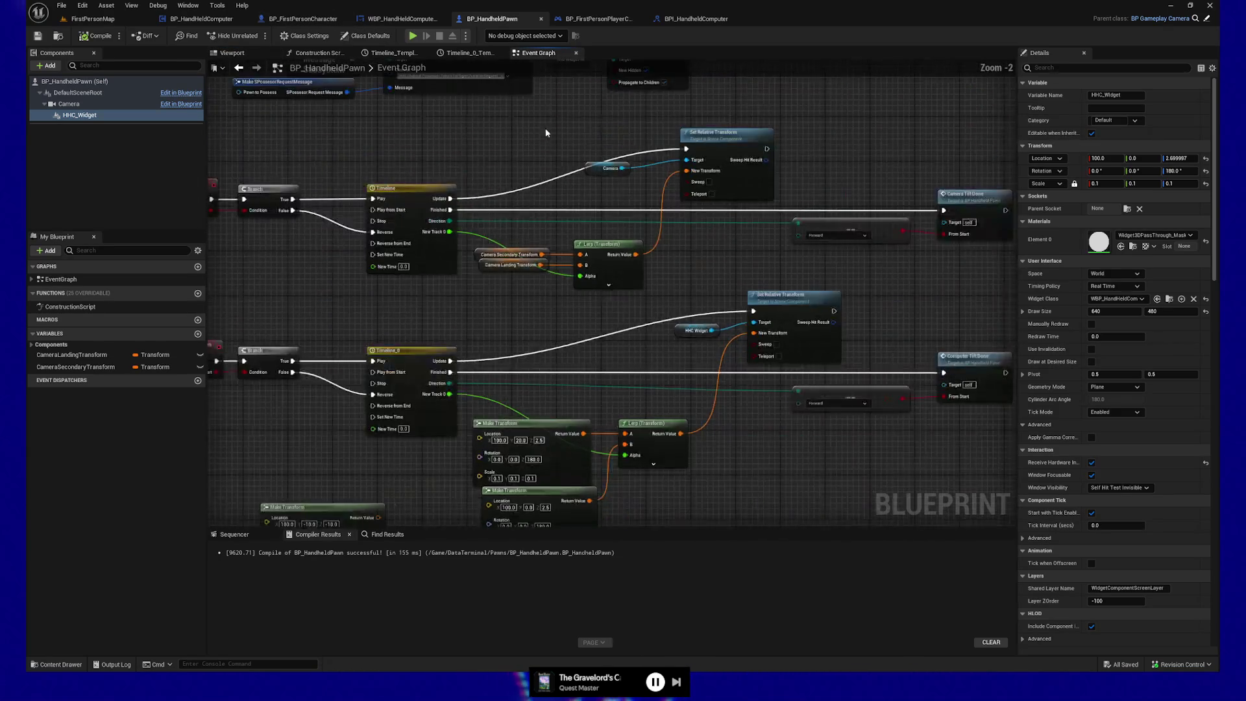
scroll(589, 261, "up", 3)
mouse_move(588, 260)
left_mouse_down()
mouse_move(634, 351)
mouse_move(481, 358)
mouse_move(472, 371)
left_mouse_up()
scroll(838, 332, "up", 1)
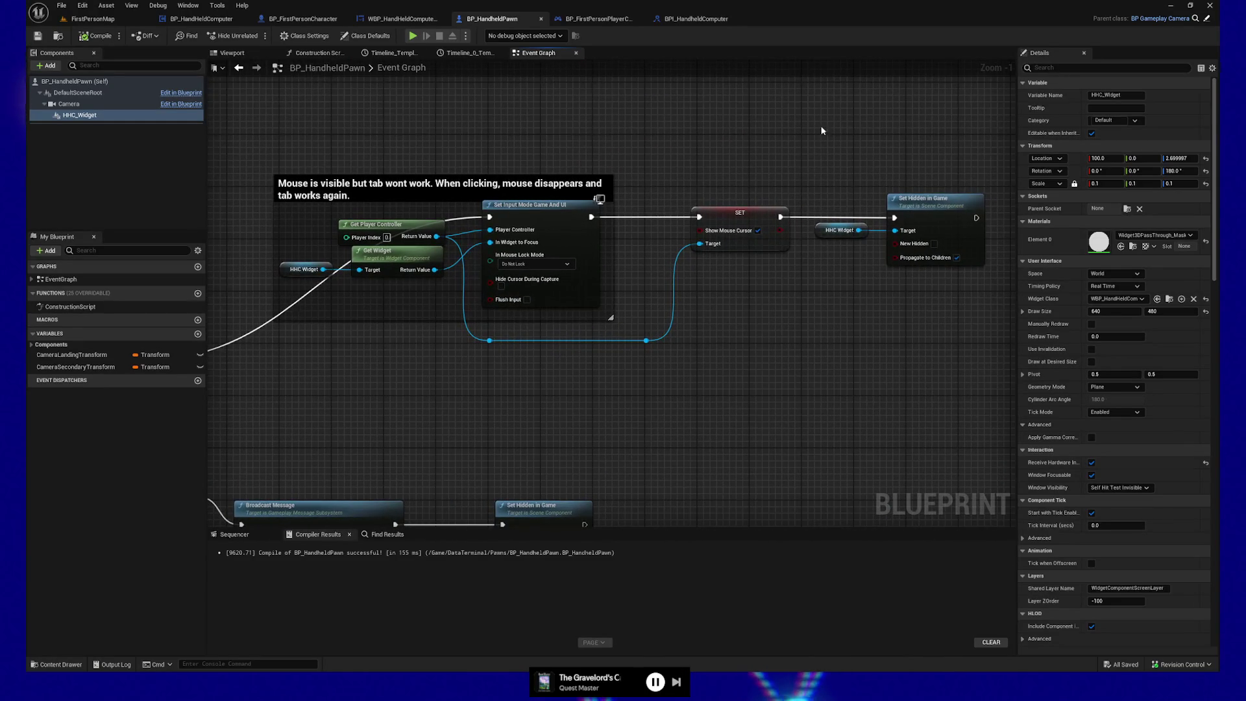
Move the HHC Widget and Set Hidden in Game nodes beside Play Computer Tilt Animation
left_click_drag(999, 188, 876, 325)
mouse_move(347, 431)
left_mouse_down()
mouse_move(696, 419)
mouse_move(453, 372)
left_mouse_up()
left_click_drag(1005, 372, 703, 437)
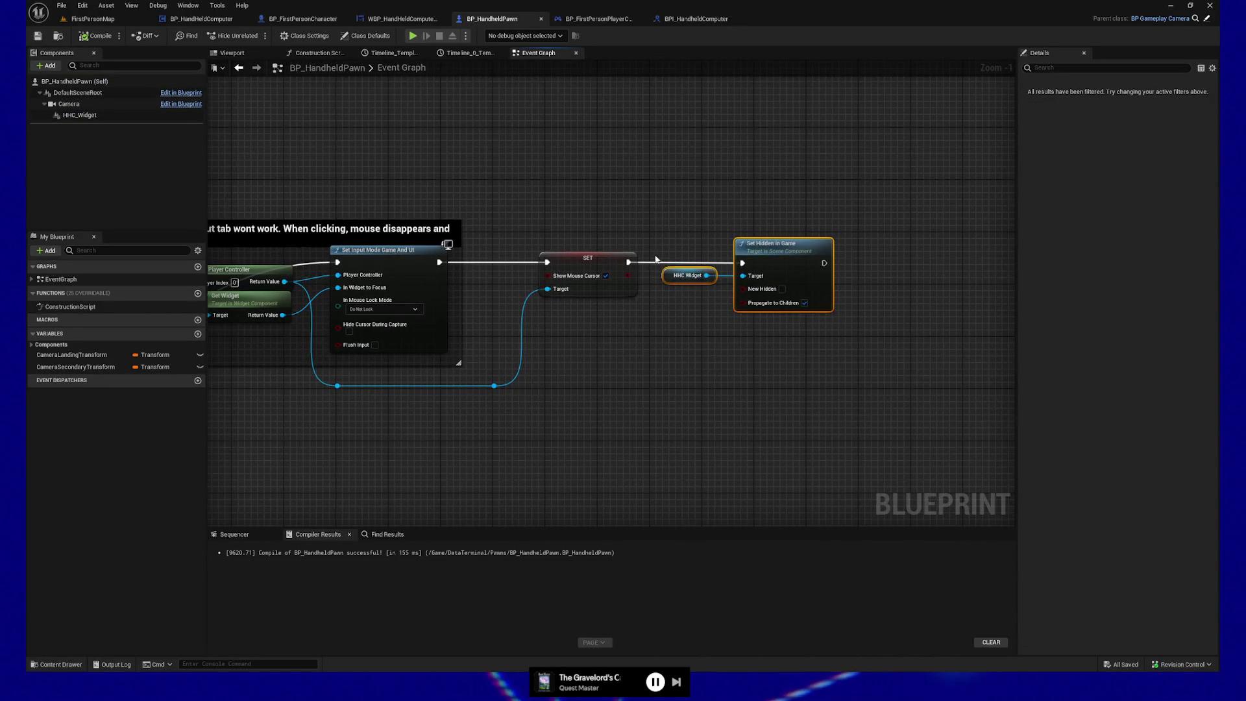
mouse_move(639, 277)
left_mouse_down()
mouse_move(717, 395)
mouse_move(899, 362)
mouse_move(453, 397)
left_mouse_up()
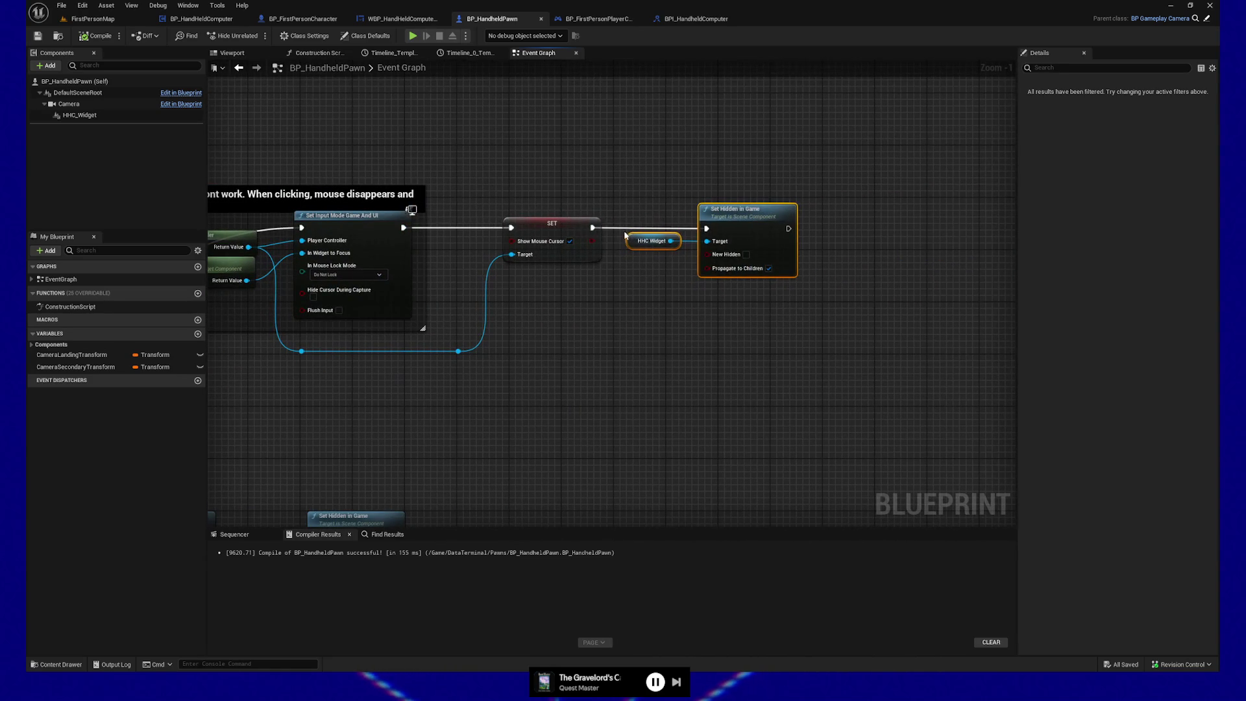
left_click_drag(654, 241, 322, 129)
mouse_move(675, 162)
left_mouse_down()
mouse_move(823, 211)
mouse_move(316, 182)
mouse_move(565, 208)
mouse_move(789, 201)
mouse_move(450, 181)
left_mouse_up()
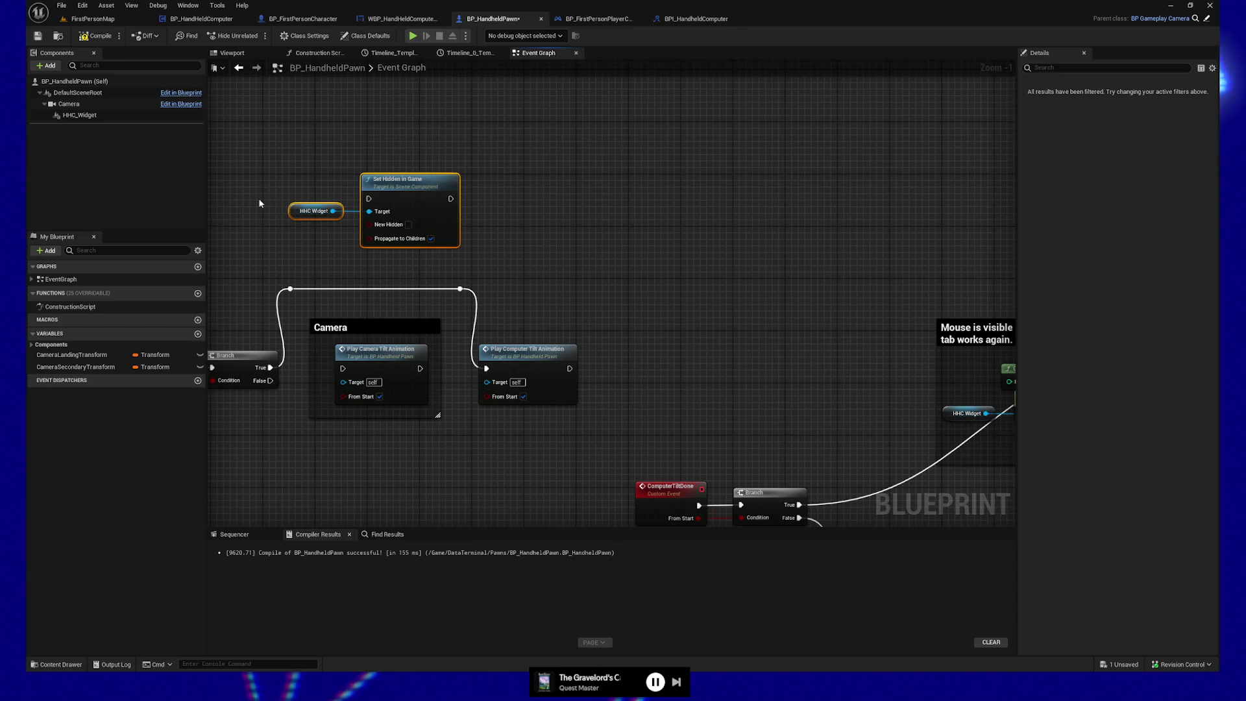
Wire Set Hidden in Game between the reroute and Play Computer Tilt Animation, compile, and play-test
mouse_move(259, 203)
left_mouse_down()
mouse_move(484, 128)
mouse_move(457, 176)
left_mouse_up()
left_click_drag(489, 261, 568, 171)
left_click_drag(649, 172, 660, 269)
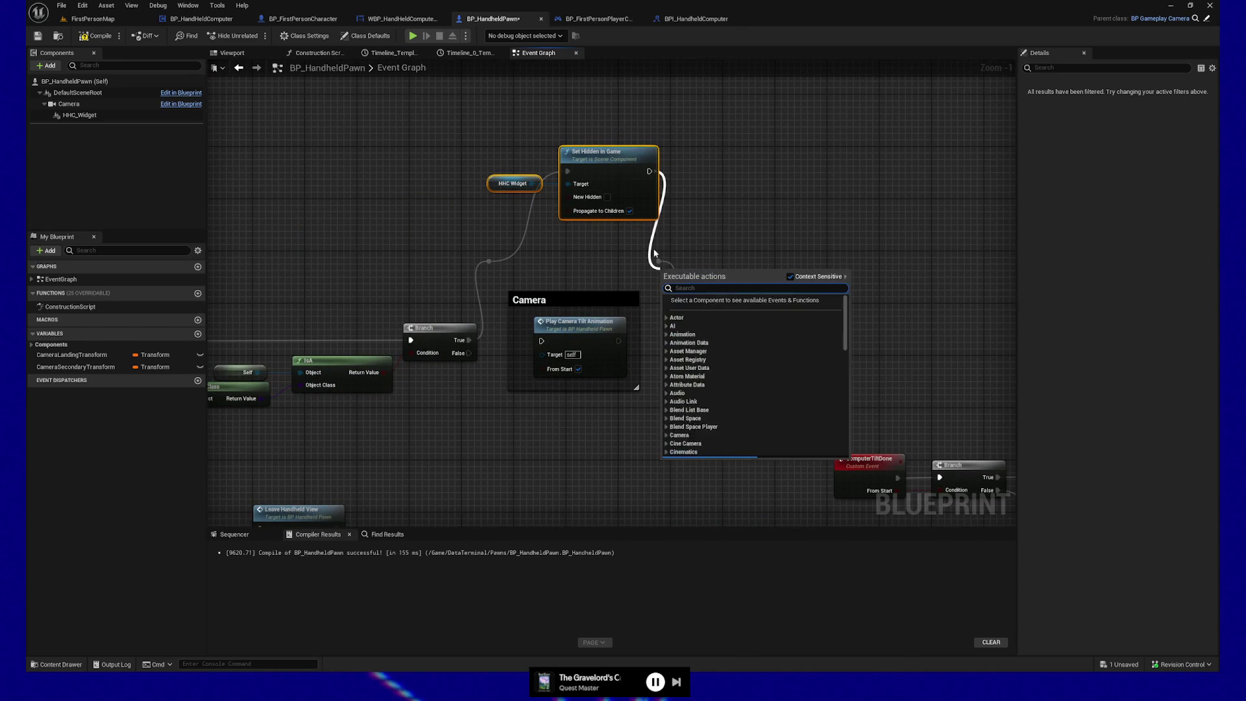
key("Escape")
left_click_drag(654, 174, 659, 262)
left_click(96, 36)
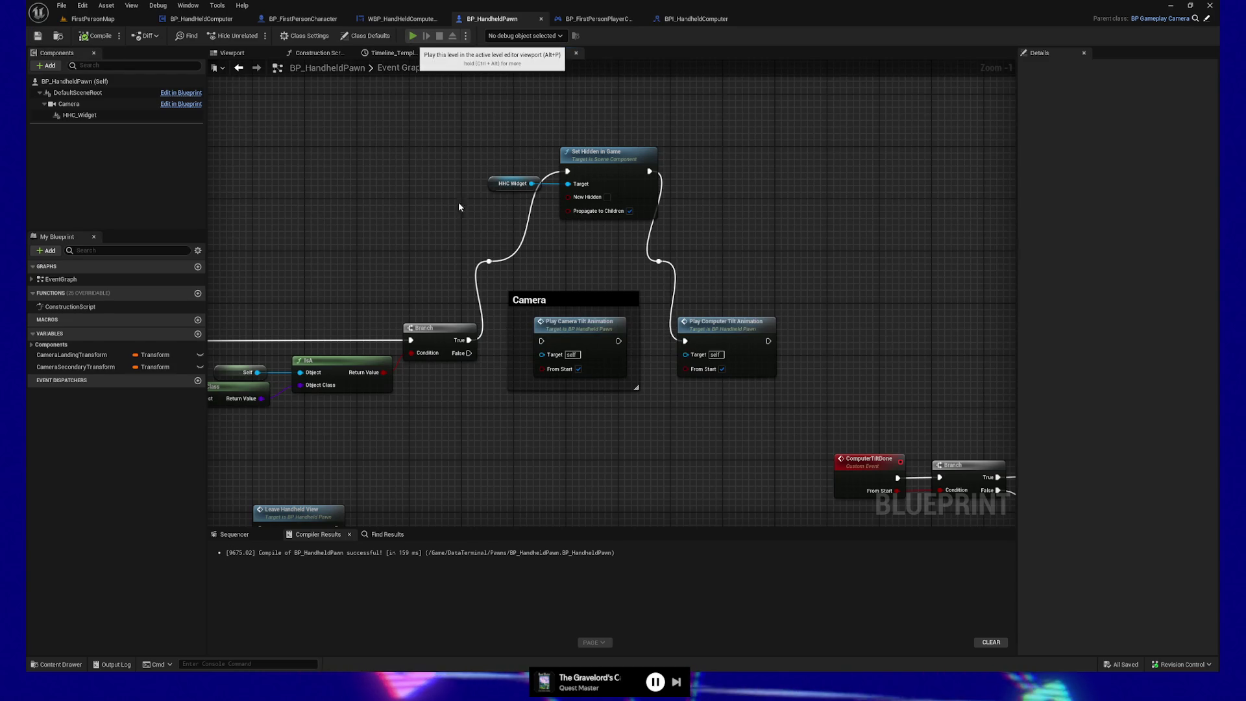
left_click(418, 36)
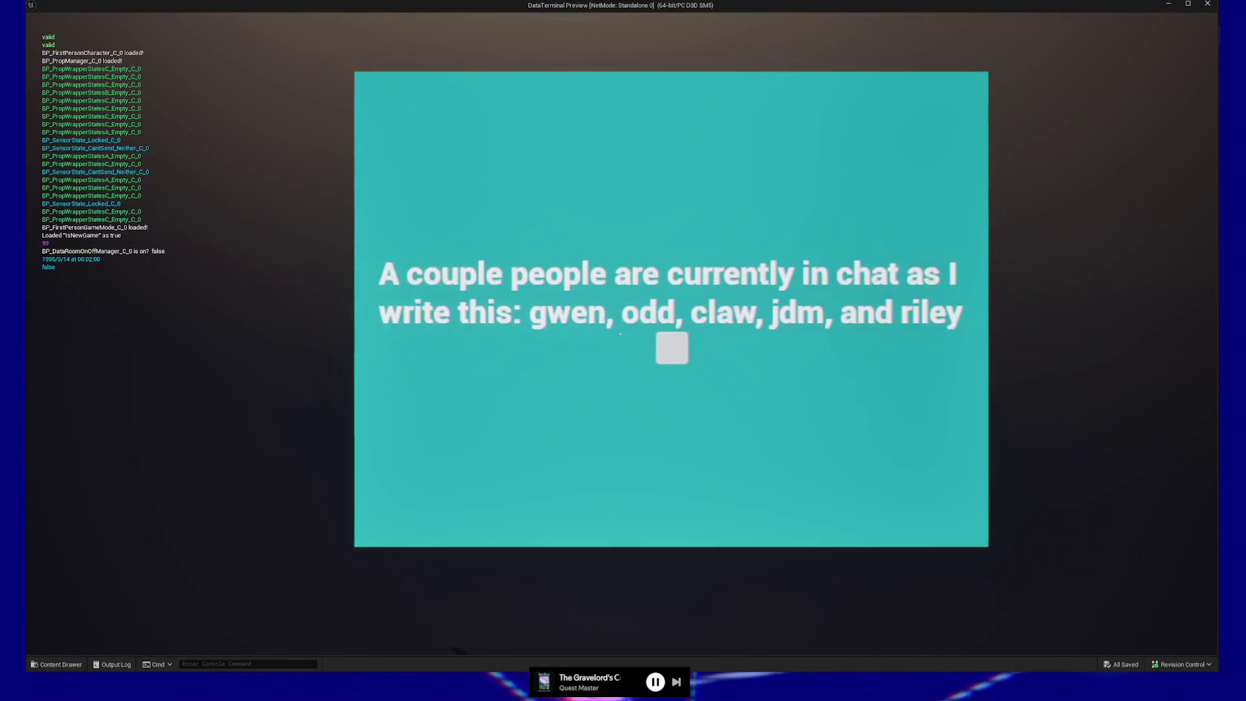
Focus on and step back from the teal terminal screen in the running game
left_click(362, 335)
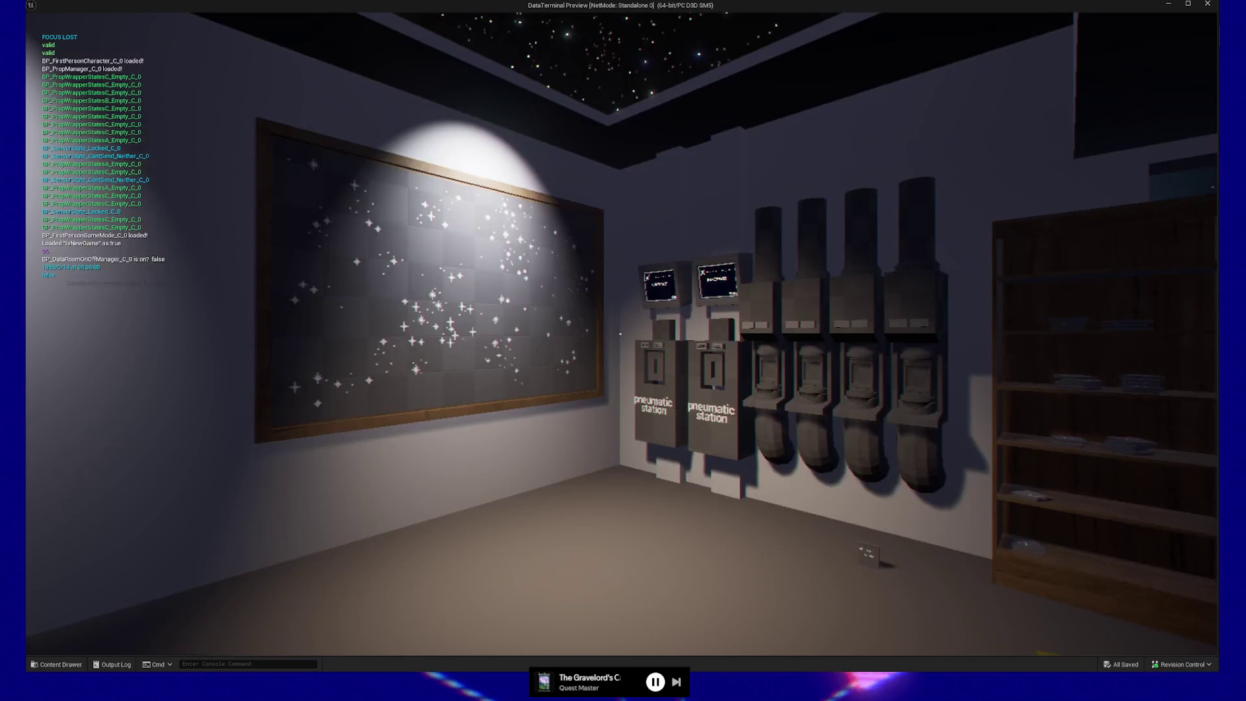
left_click(362, 335)
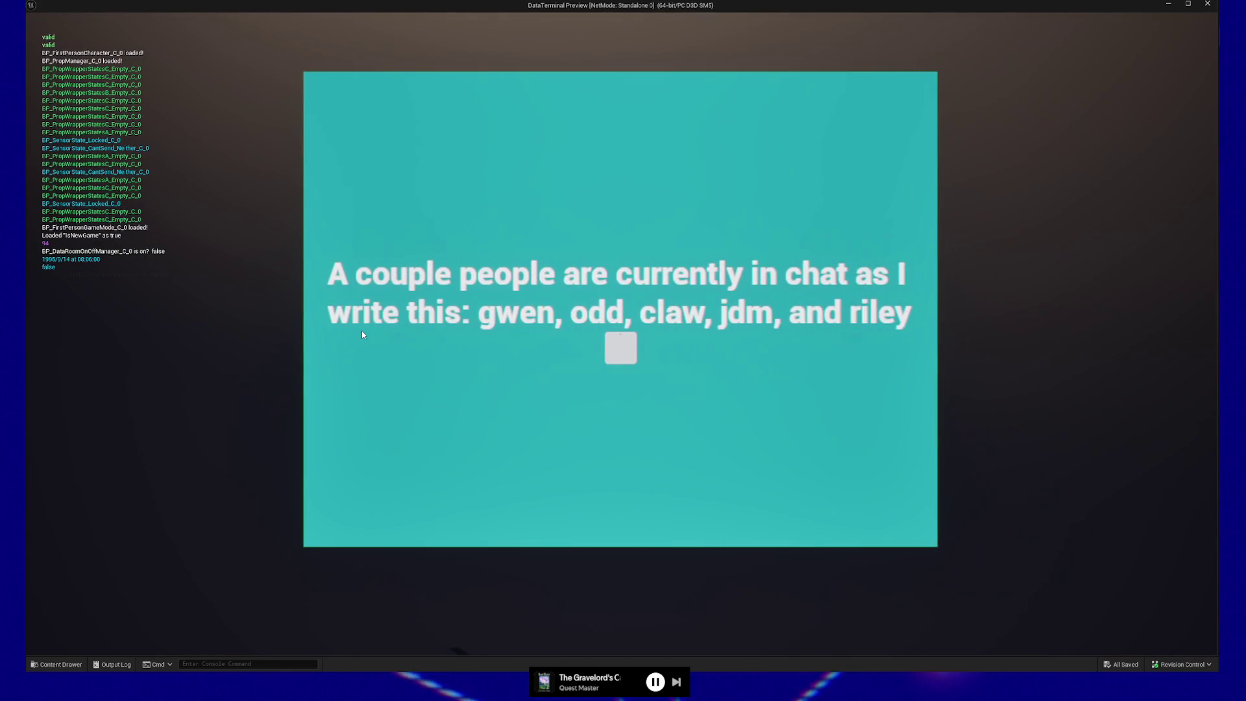
left_click(362, 334)
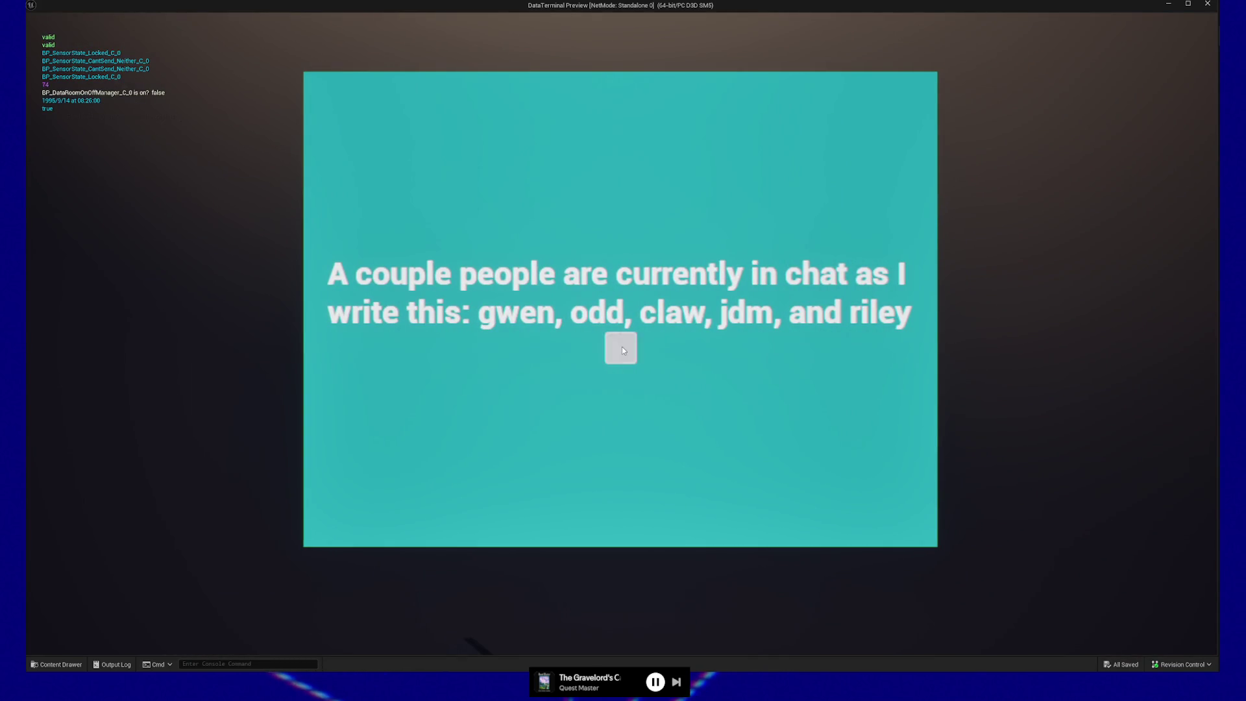
Press the terminal's on-screen button, then pause and quit the playtest to the editor
left_click(622, 351)
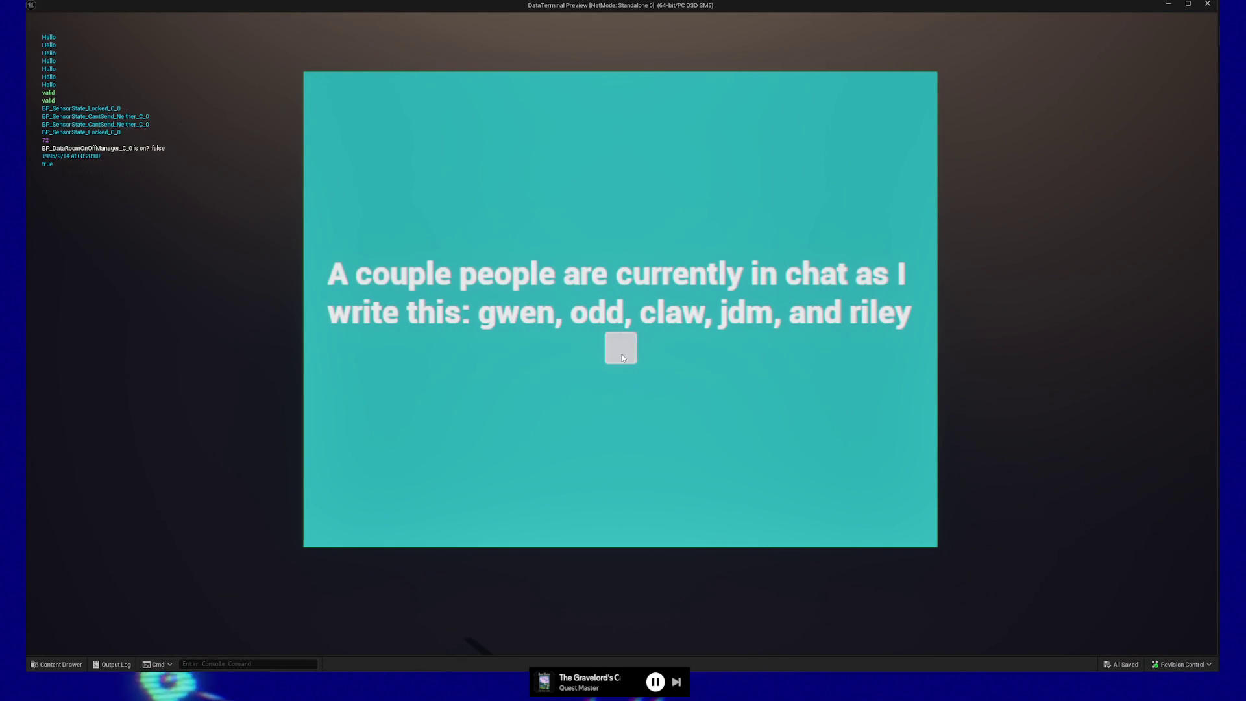
left_click(621, 357)
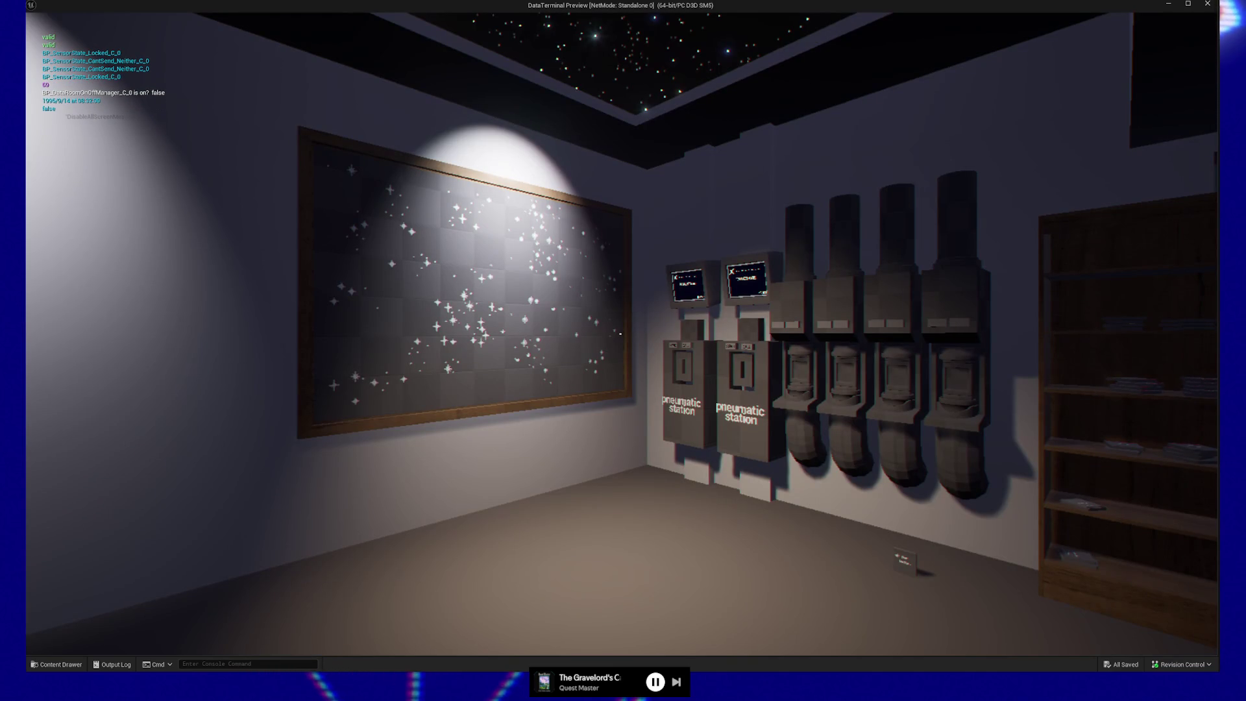
key("Escape")
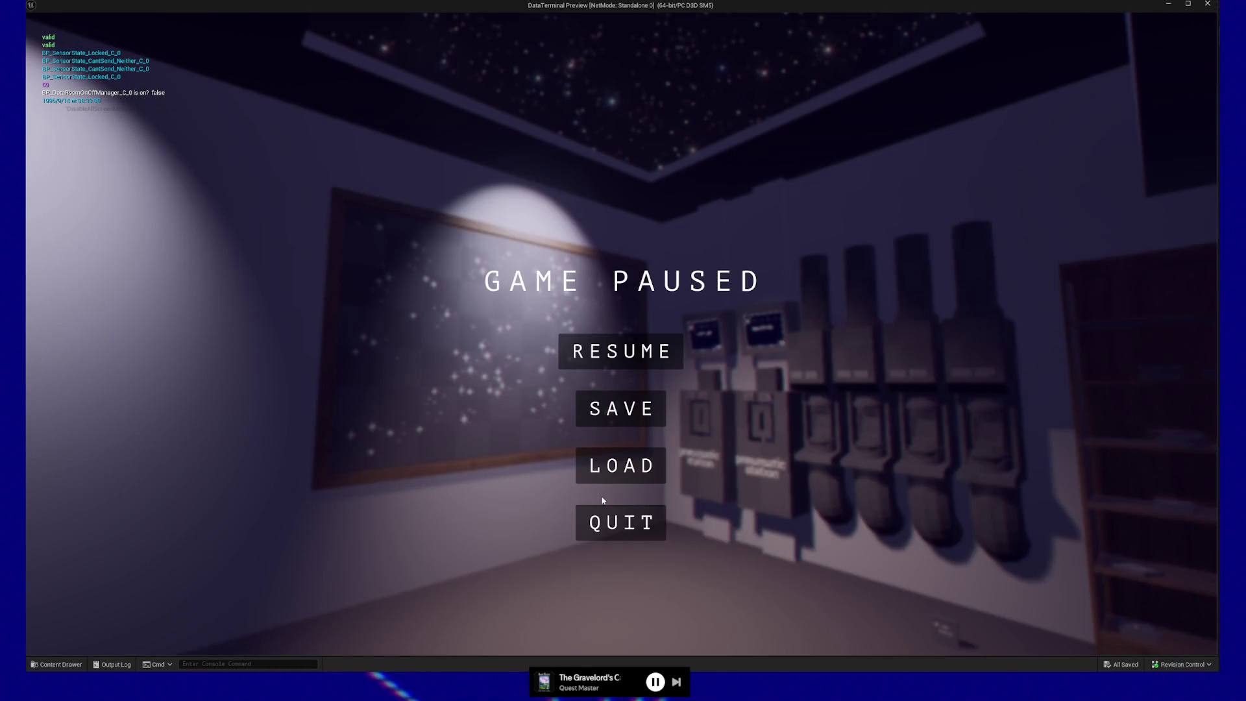
left_click(602, 512)
Move the Camera comment box down out of the way of the Branch nodes
left_click_drag(774, 217, 743, 146)
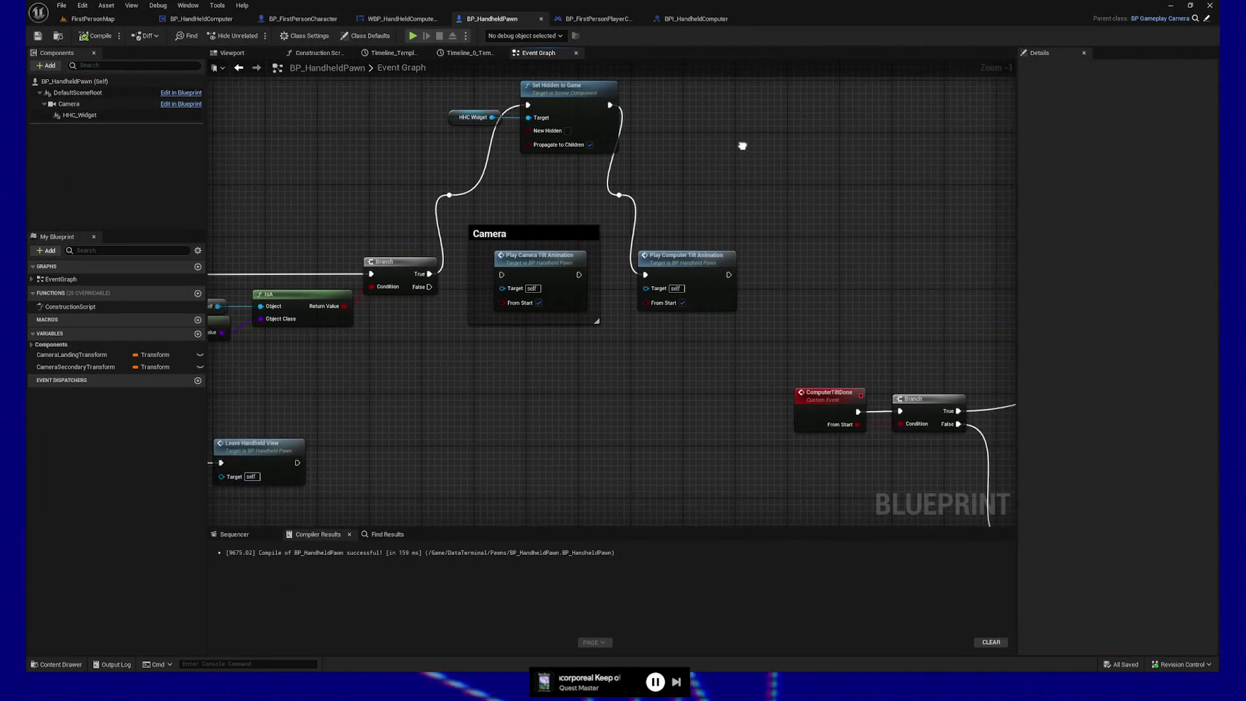
left_click(516, 233)
left_click_drag(547, 229, 560, 398)
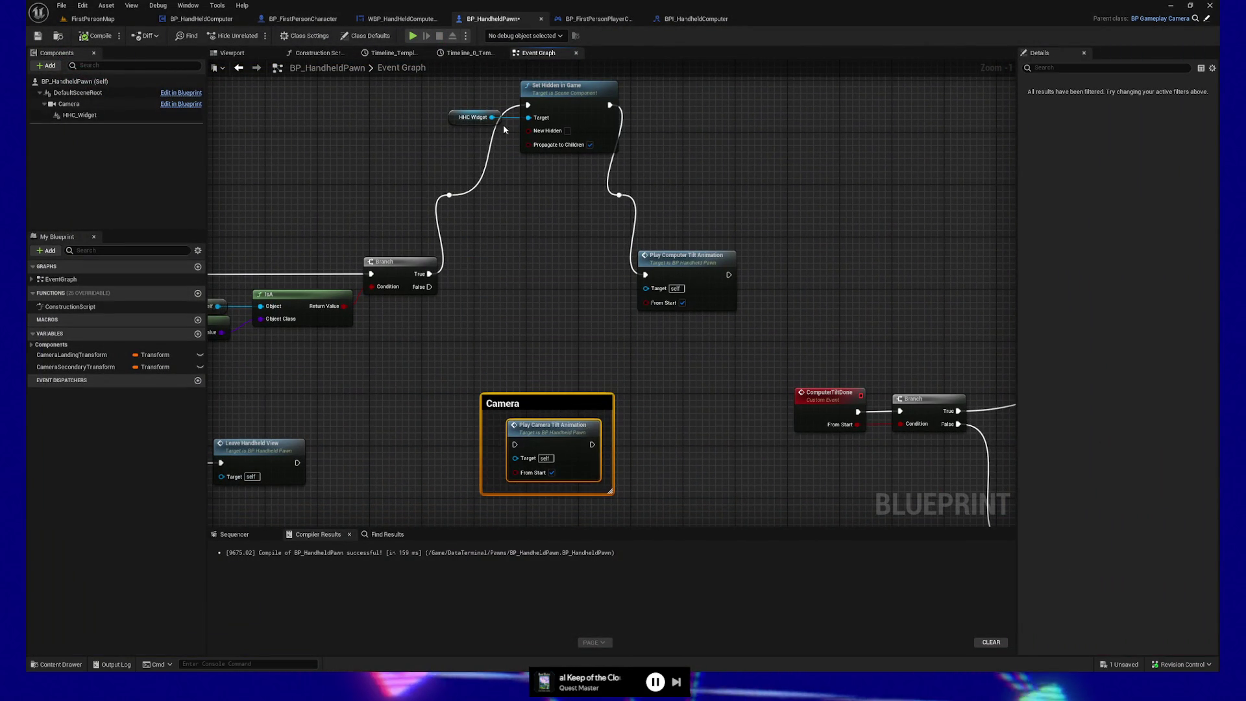
mouse_move(493, 127)
left_mouse_down()
mouse_move(572, 93)
mouse_move(561, 215)
mouse_move(552, 183)
left_mouse_up()
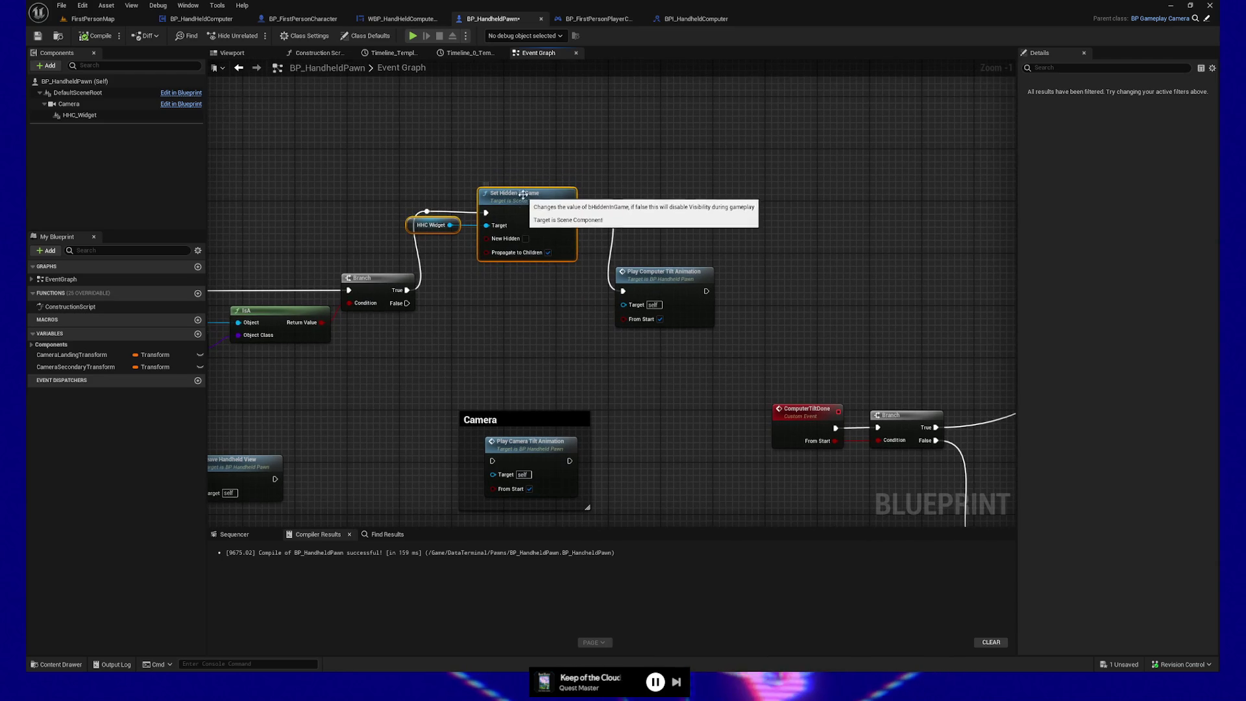
left_click_drag(538, 195, 538, 188)
mouse_move(431, 370)
left_mouse_down()
mouse_move(521, 446)
mouse_move(536, 400)
mouse_move(664, 375)
left_mouse_up()
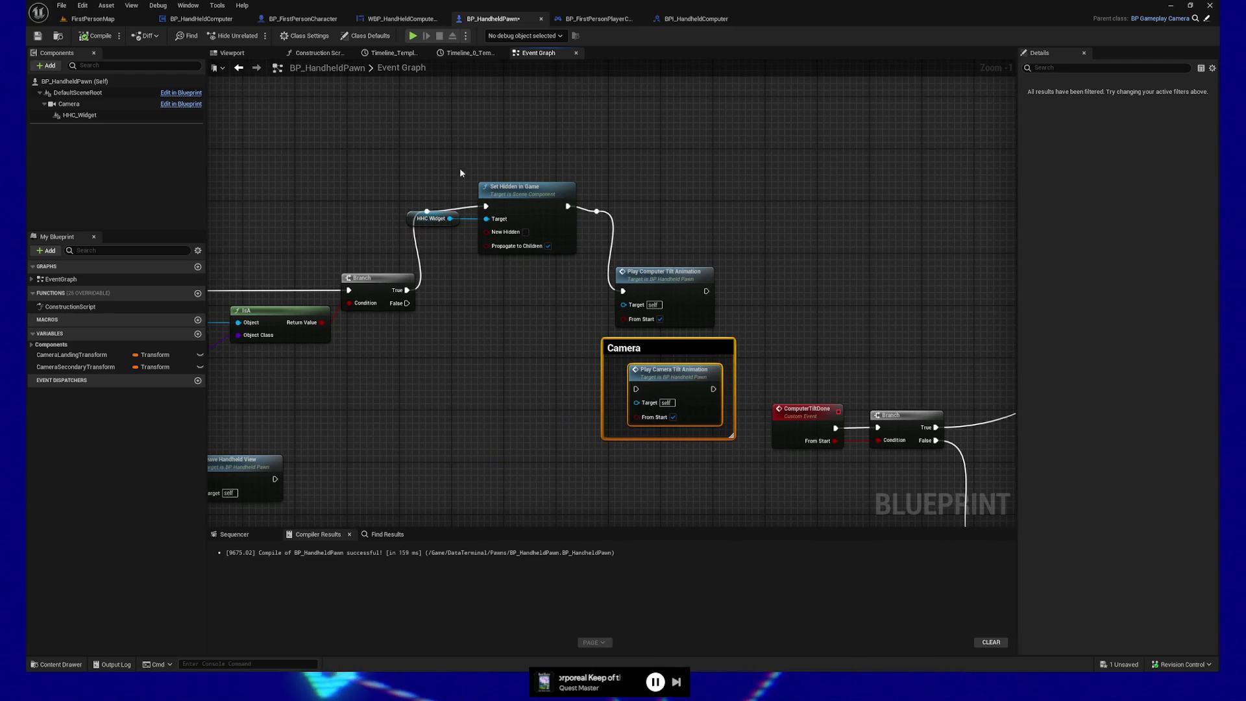
Put Set Hidden in Game on the Branch row, wired between Branch True and Play Computer Tilt Animation
mouse_move(620, 263)
left_mouse_down()
mouse_move(415, 161)
mouse_move(458, 159)
mouse_move(571, 267)
left_mouse_up()
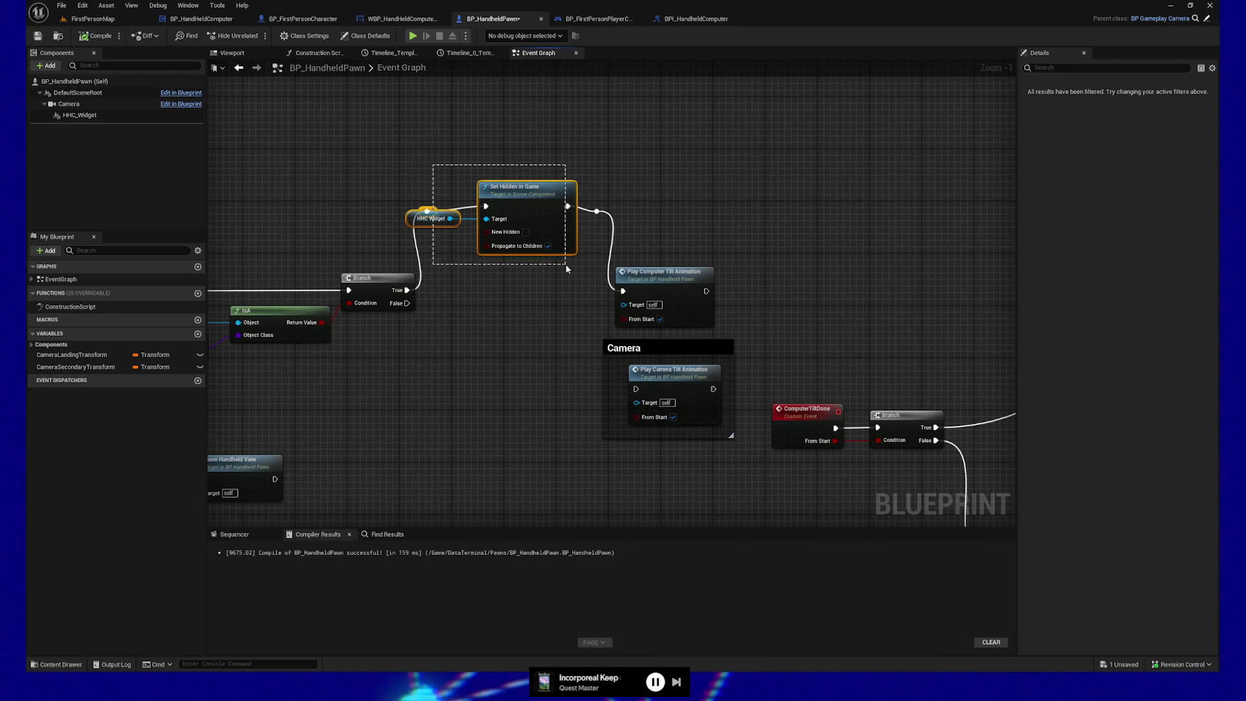
left_click_drag(523, 233, 529, 318)
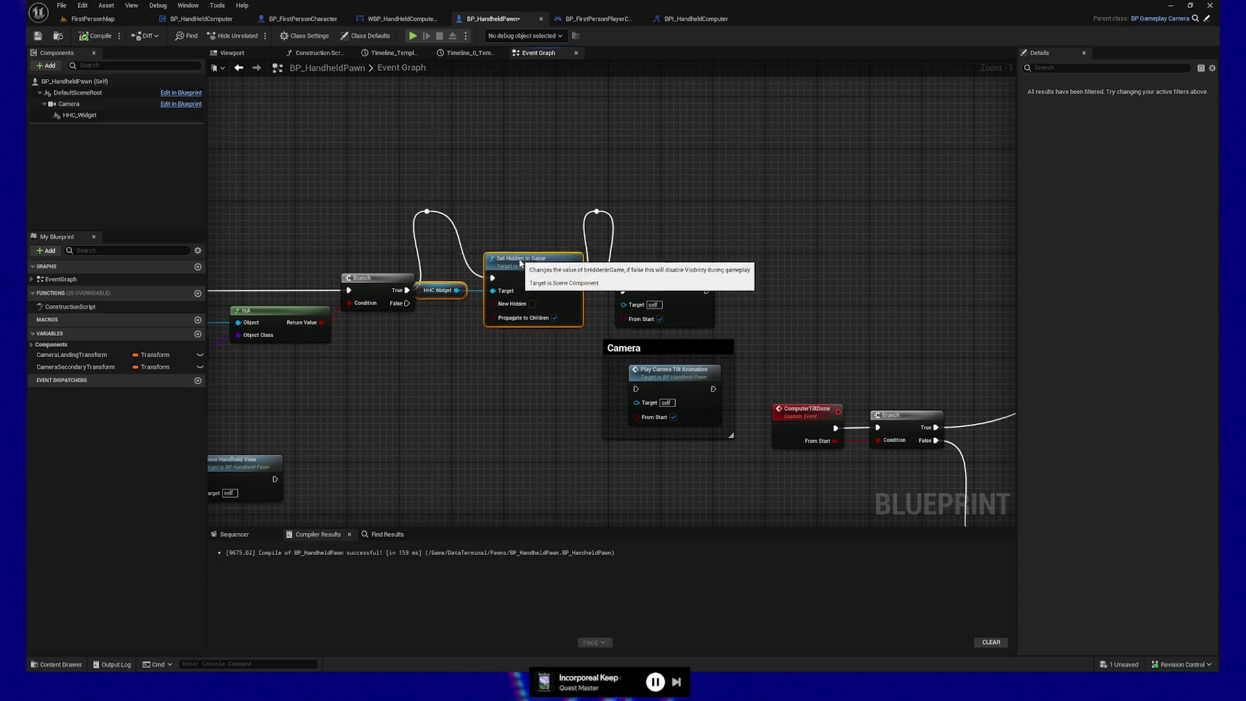
left_click_drag(407, 290, 491, 290)
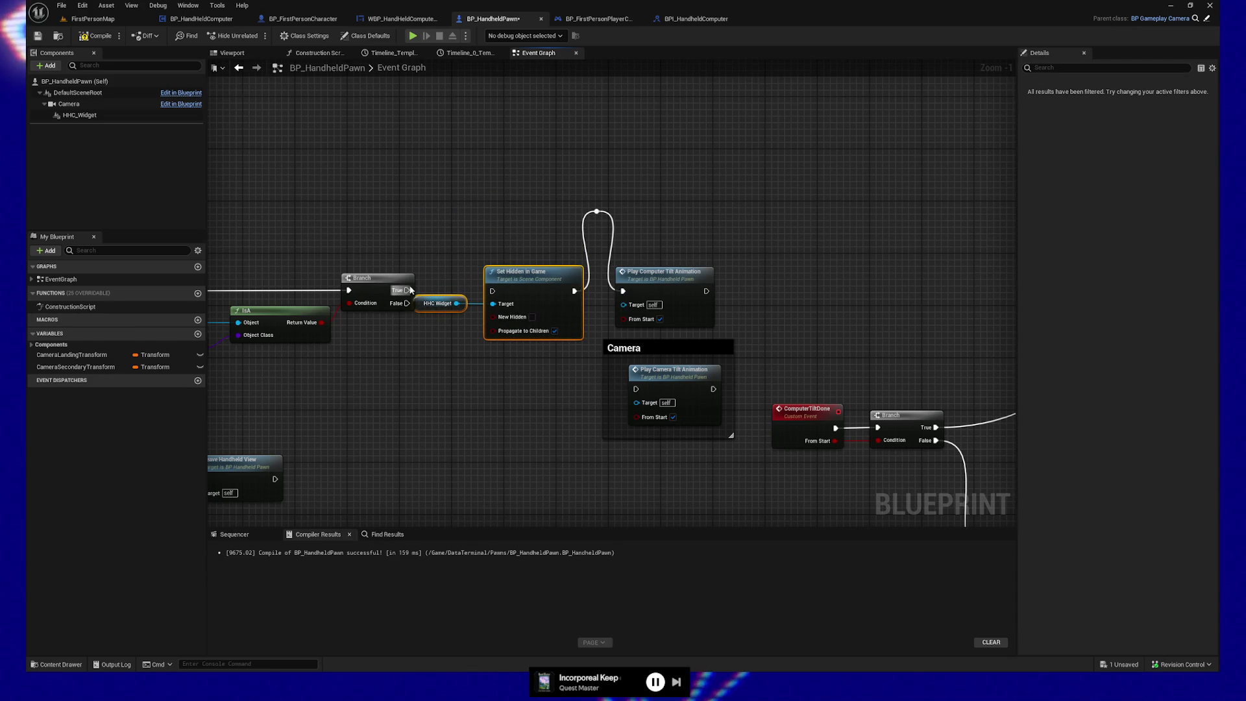
mouse_move(571, 293)
left_mouse_down()
mouse_move(638, 295)
mouse_move(625, 291)
left_mouse_up()
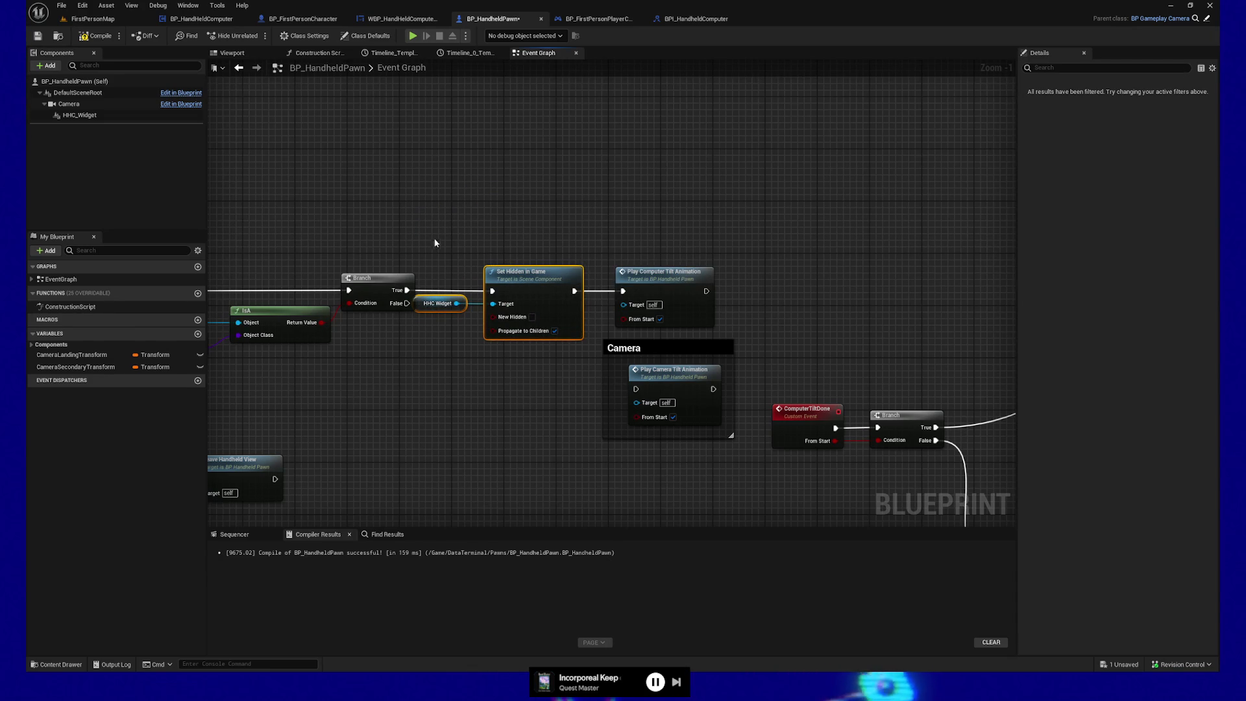
left_click_drag(518, 355, 531, 358)
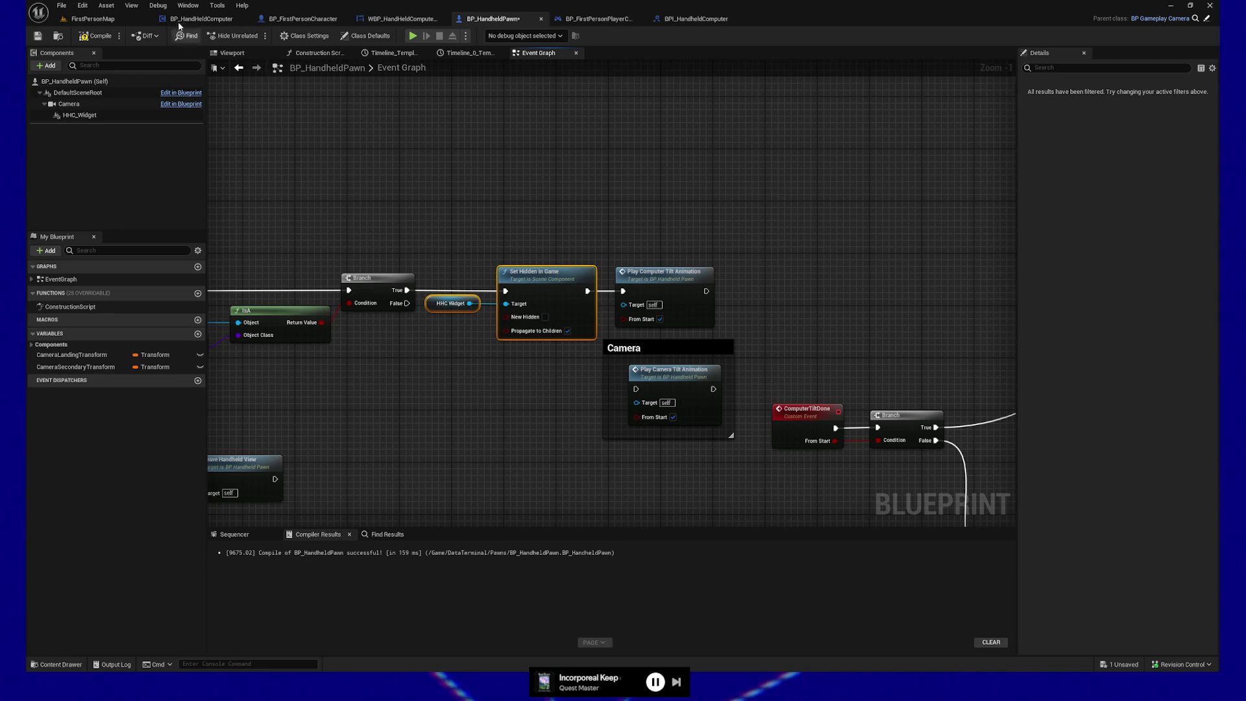
Recompile BP_HandheldPawn and bring the lower part of the graph into view
left_click(94, 36)
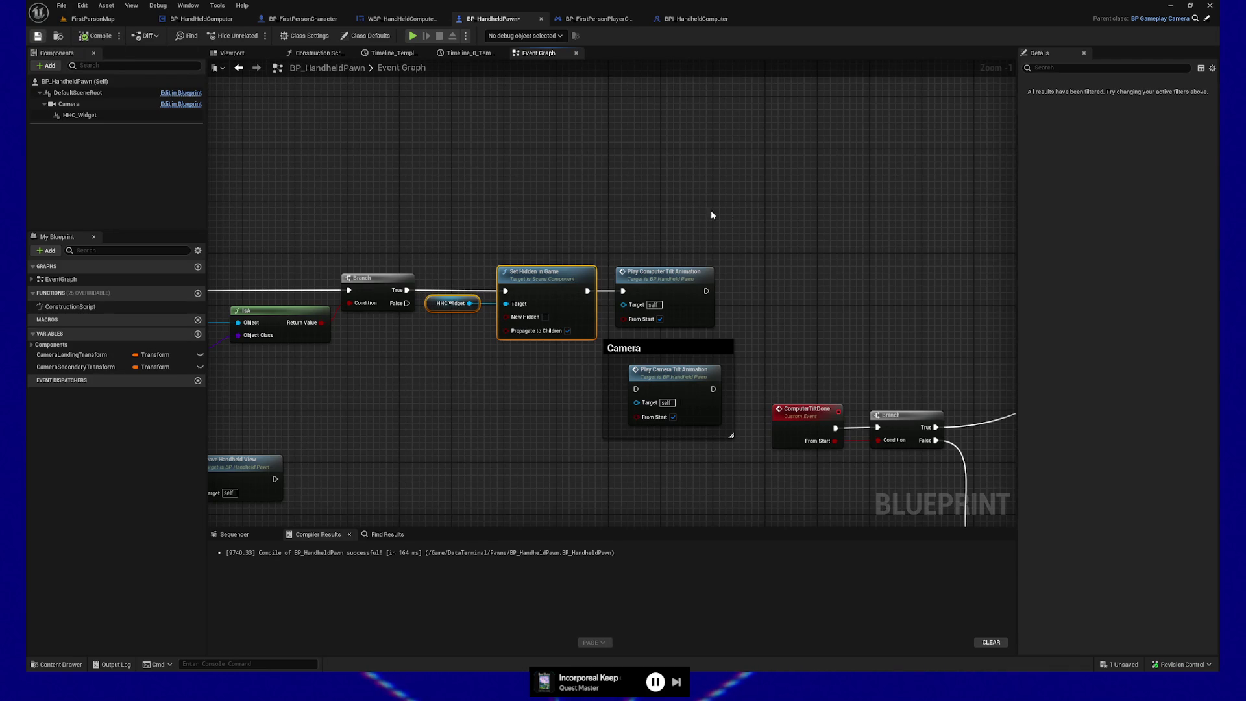
left_click_drag(842, 339, 712, 195)
left_click_drag(746, 367, 635, 282)
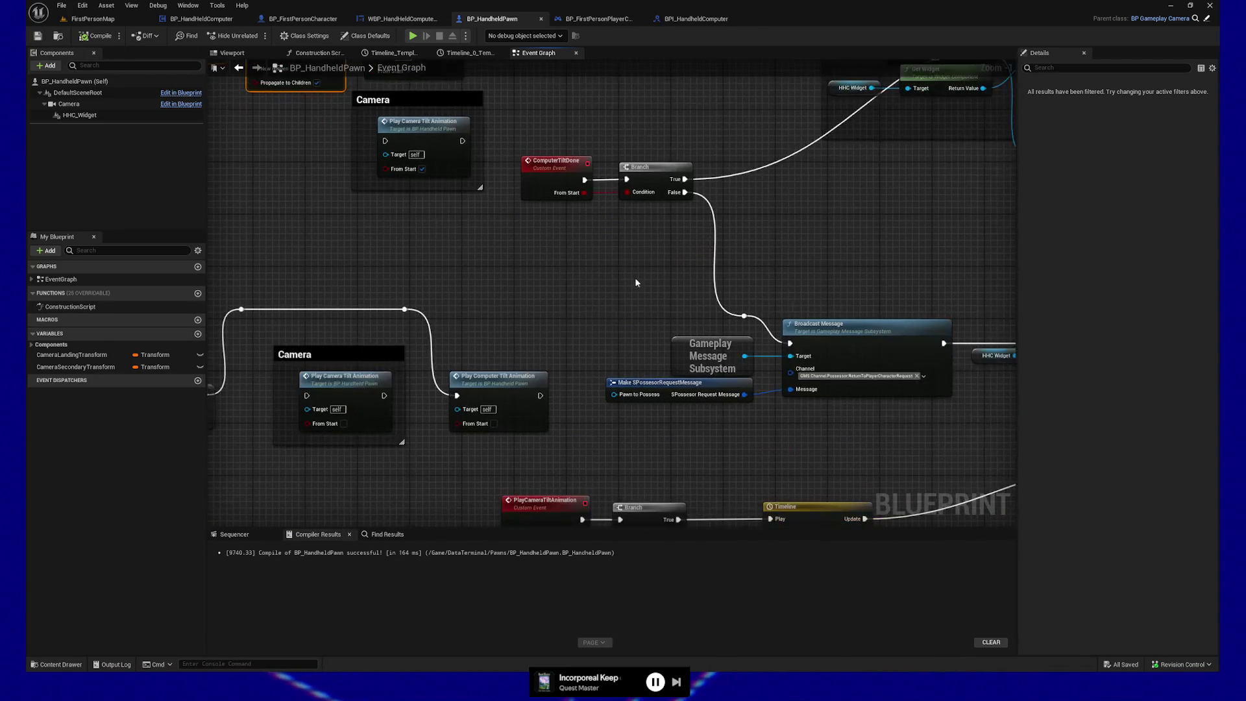
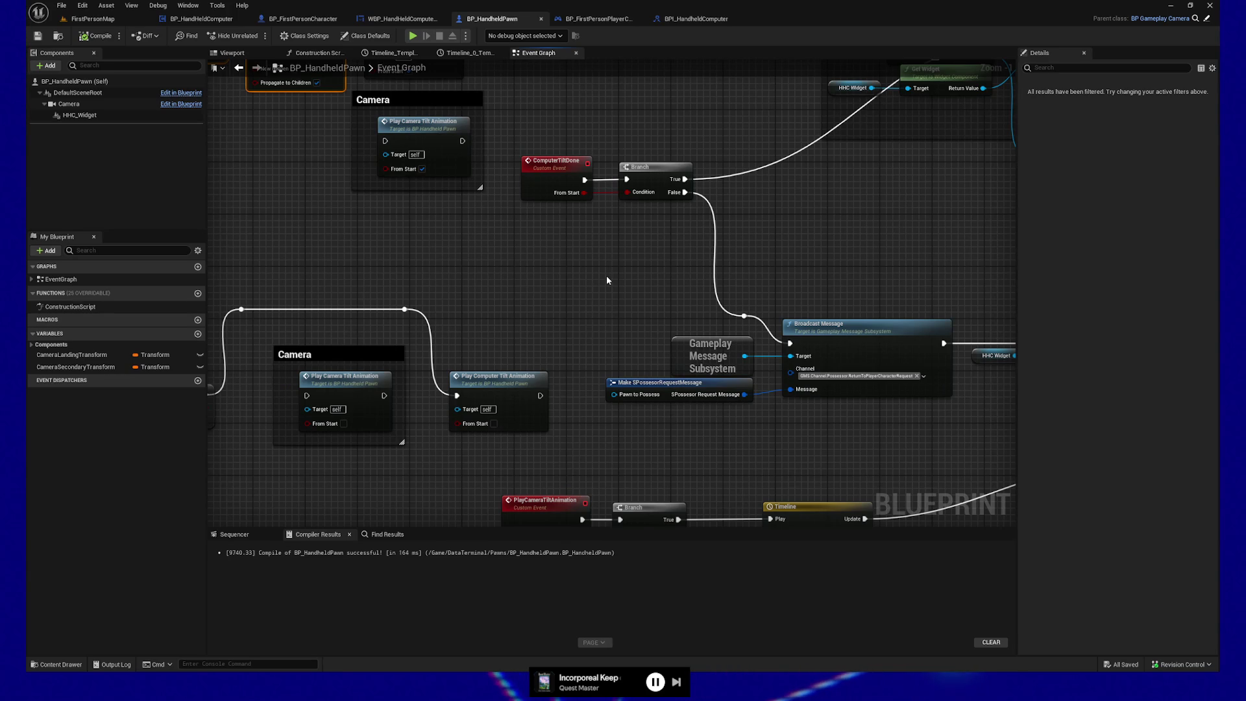
Move the Camera comment group lower in the event graph
left_click_drag(601, 311, 485, 243)
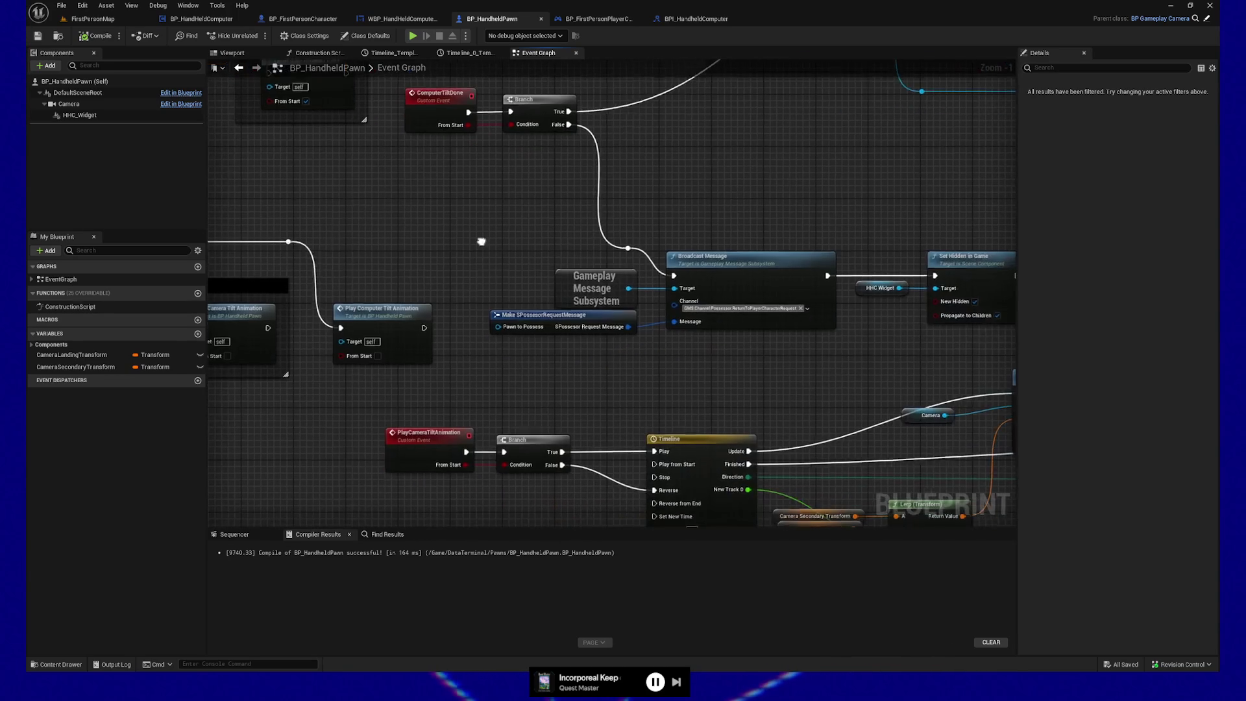
scroll(746, 318, "down", 4)
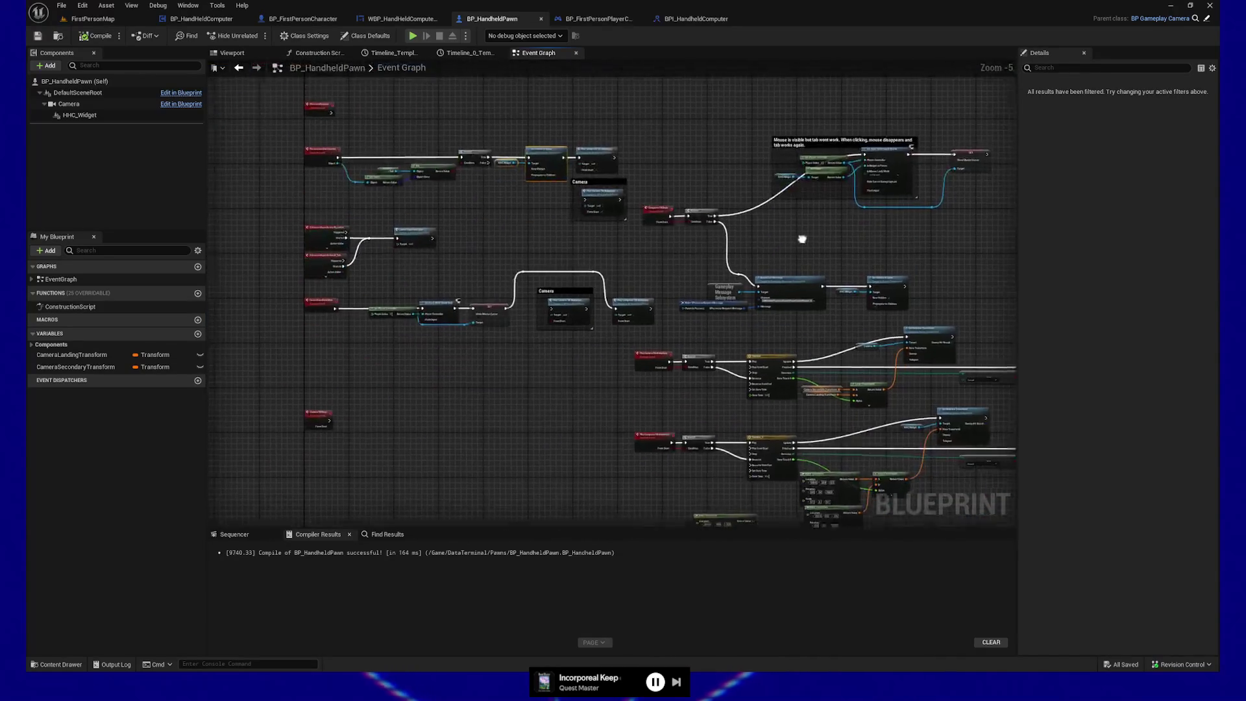
scroll(470, 305, "up", 5)
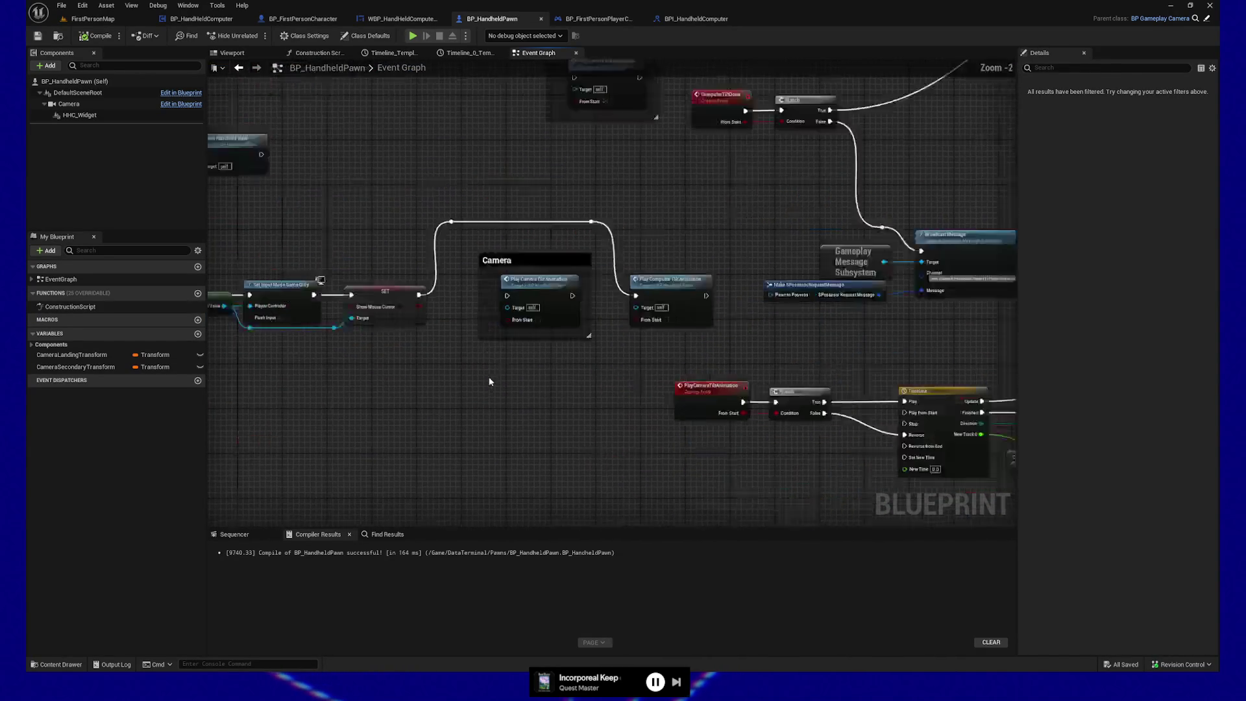
left_click_drag(495, 300, 563, 430)
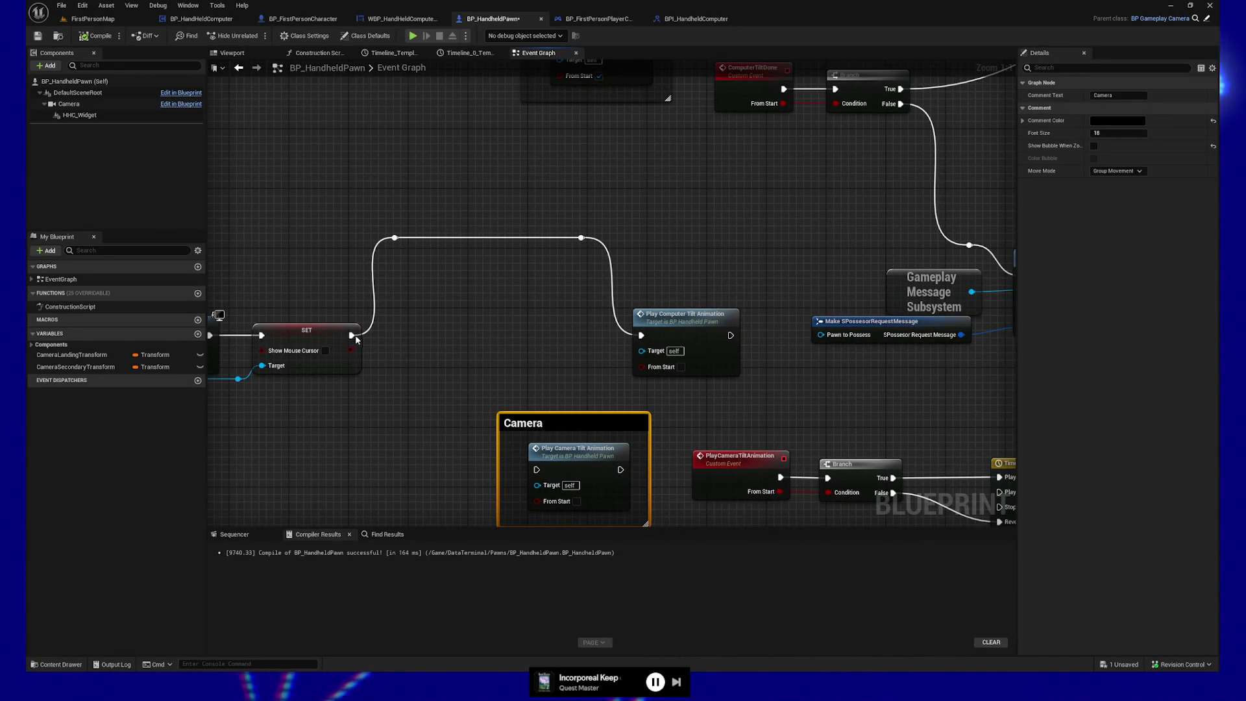
Wire SET directly into Play Computer Tilt Animation and delete the reroute knot
left_click_drag(351, 334, 639, 337)
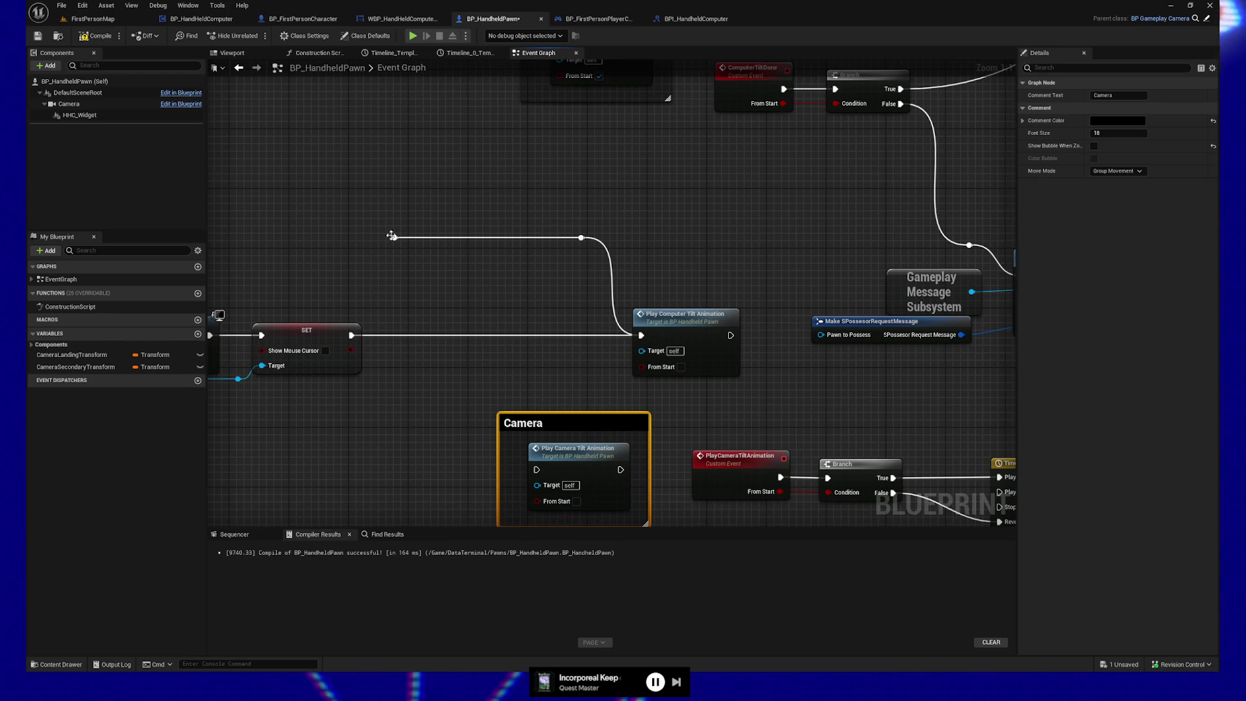
left_click(548, 239, "alt")
left_click(580, 237, "alt")
Left-align Play Computer Tilt and Play Camera Tilt Animation, then shift them and the Camera comment left
left_click(681, 314)
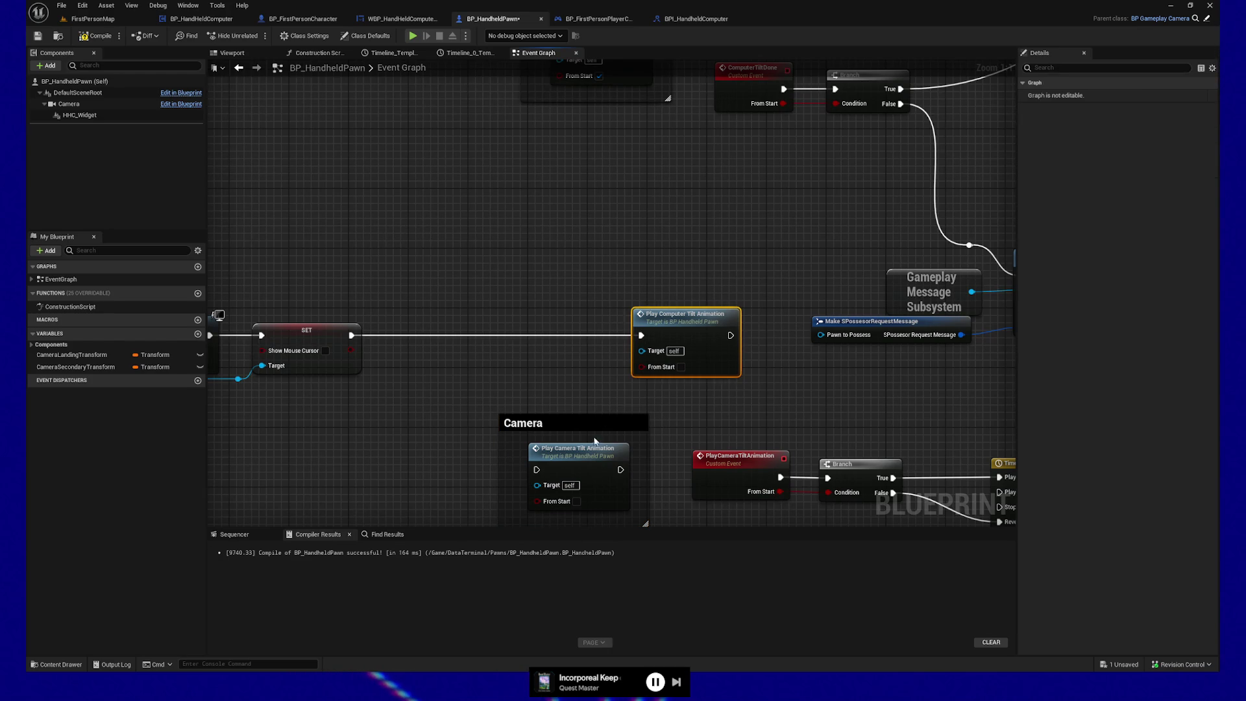
left_click(577, 448, "ctrl")
key("shift+a")
mouse_move(513, 270)
left_mouse_down()
mouse_move(649, 454)
mouse_move(554, 466)
left_mouse_up()
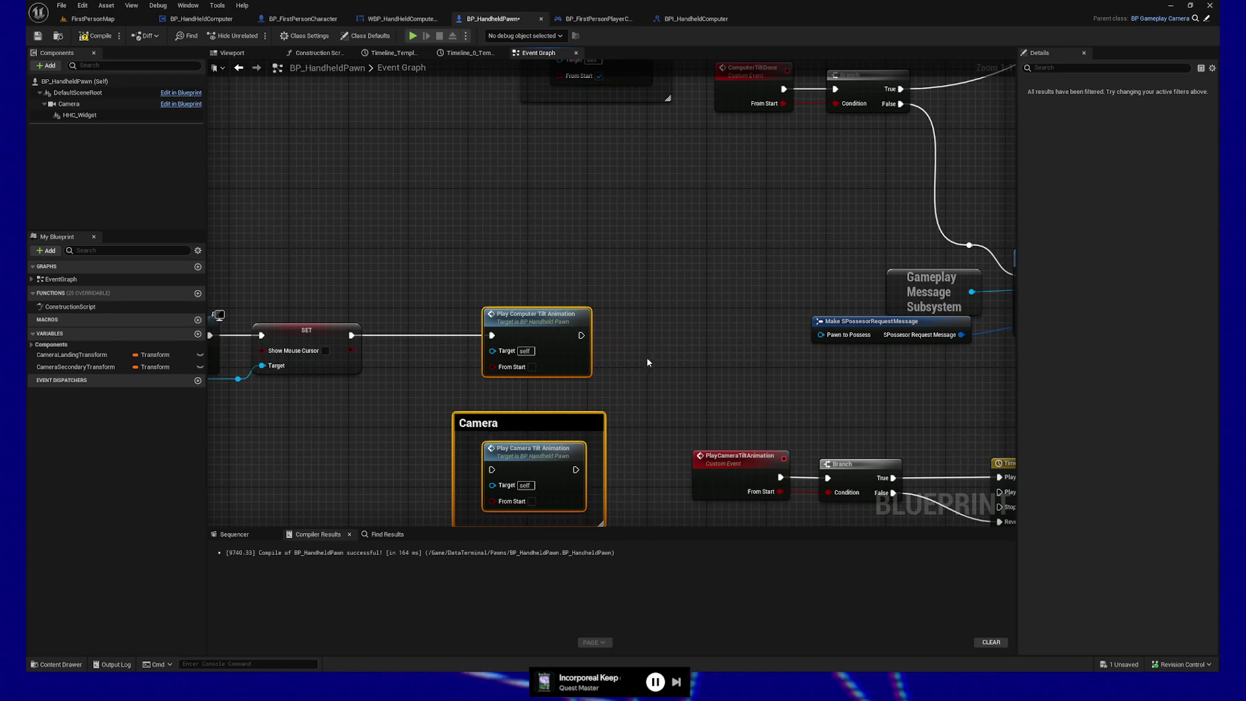
mouse_move(649, 359)
left_mouse_down()
mouse_move(411, 312)
mouse_move(717, 351)
mouse_move(592, 295)
mouse_move(547, 233)
left_mouse_up()
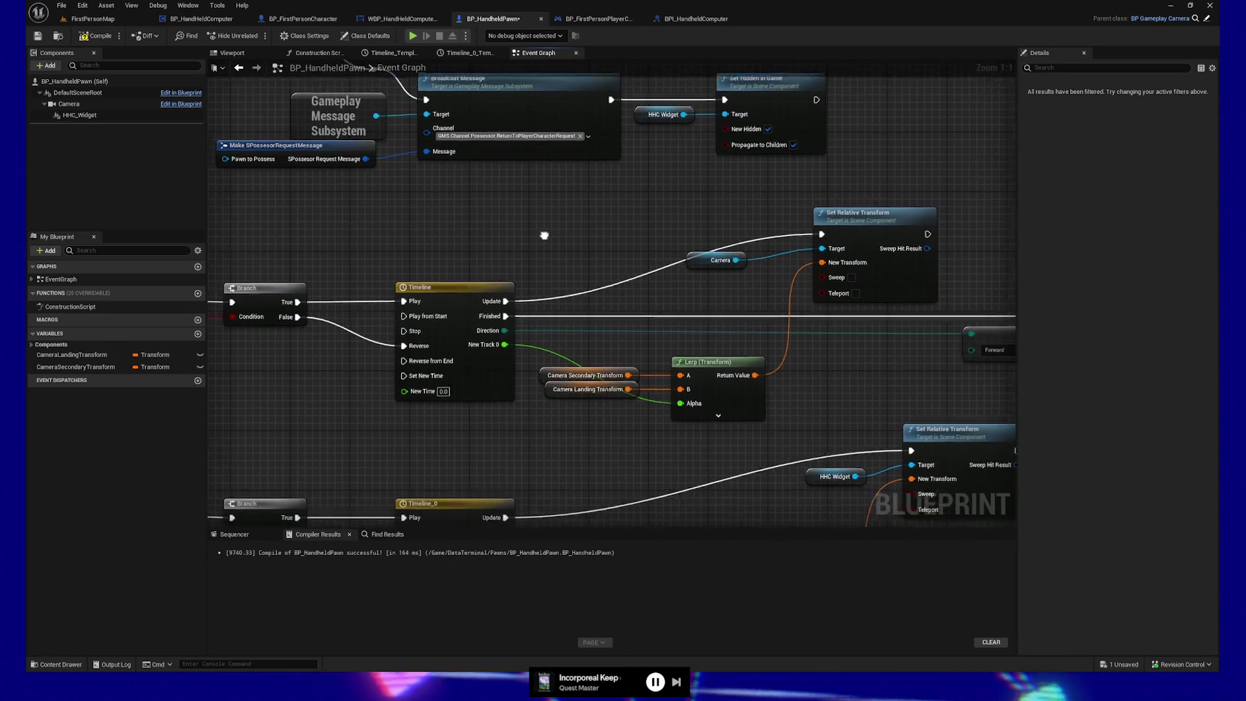
Change the upper Make Transform's Location Y to -20.0, then compile and save the blueprint
left_click_drag(537, 390, 392, 167)
left_click_drag(776, 436, 901, 279)
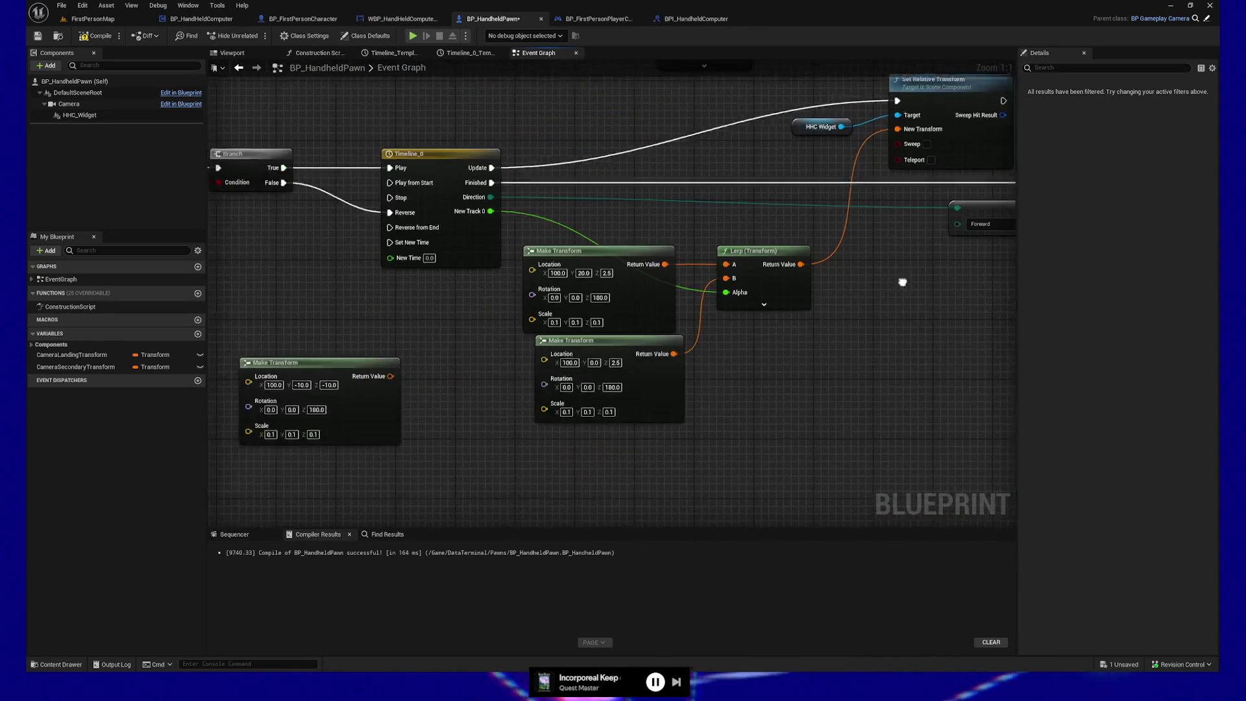
left_click_drag(718, 376, 760, 423)
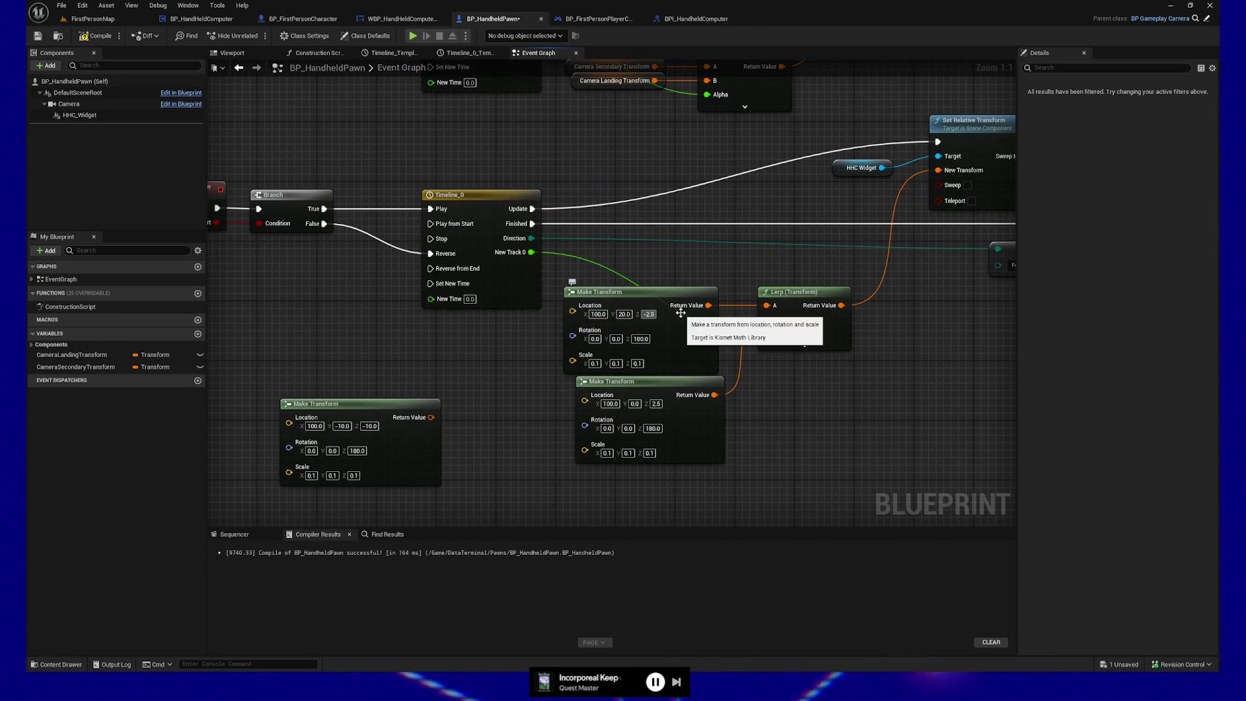
left_click(624, 314)
type("-20.0")
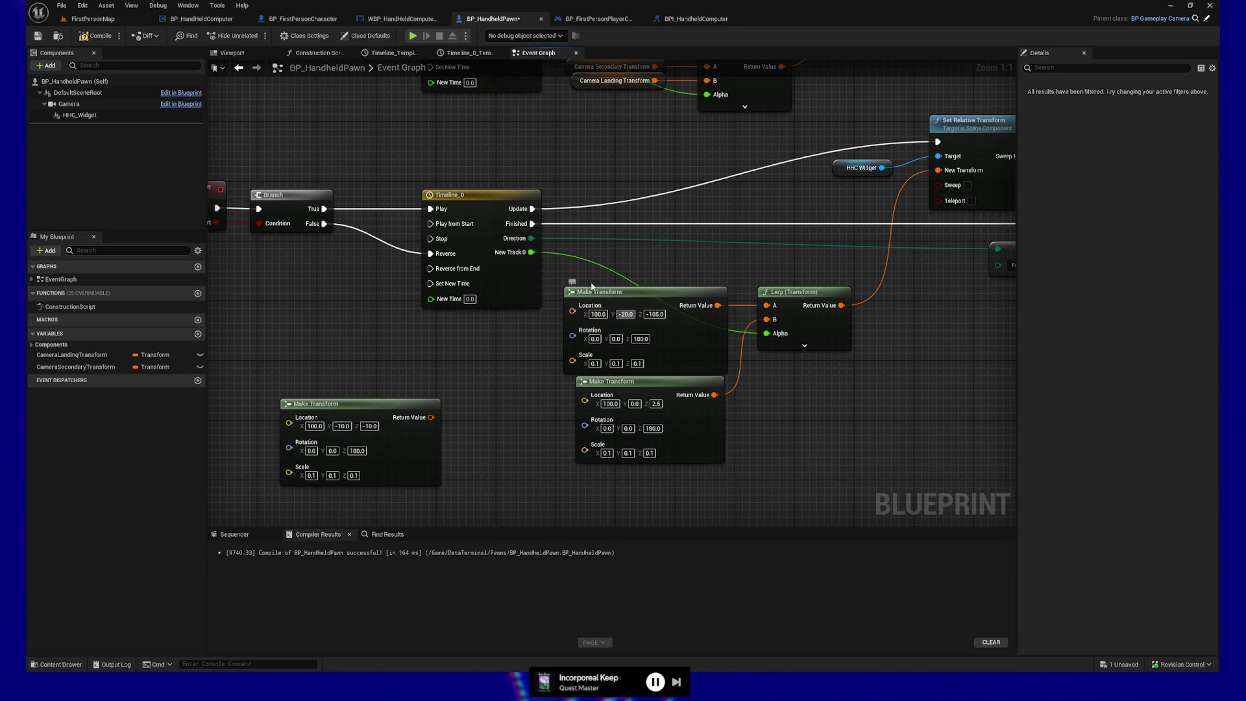
left_click(44, 38)
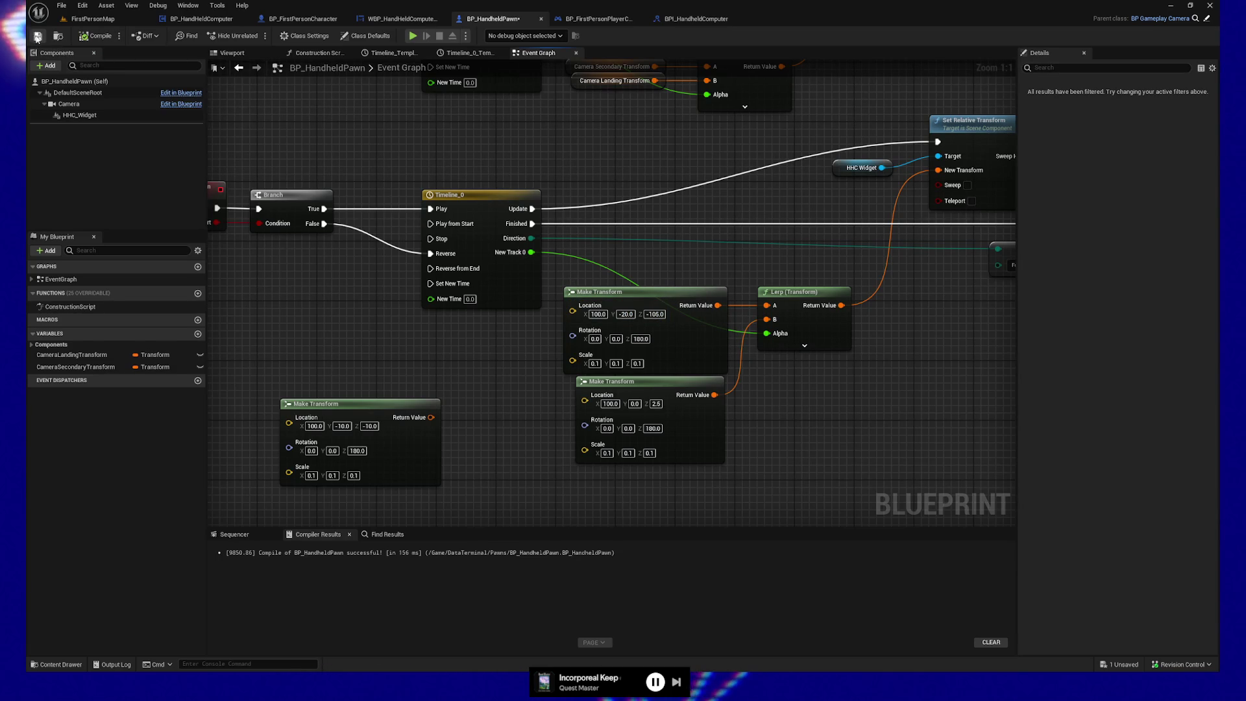
double_click(473, 196)
Give both Timeline_0 curve keys Auto interpolation
left_click(309, 232)
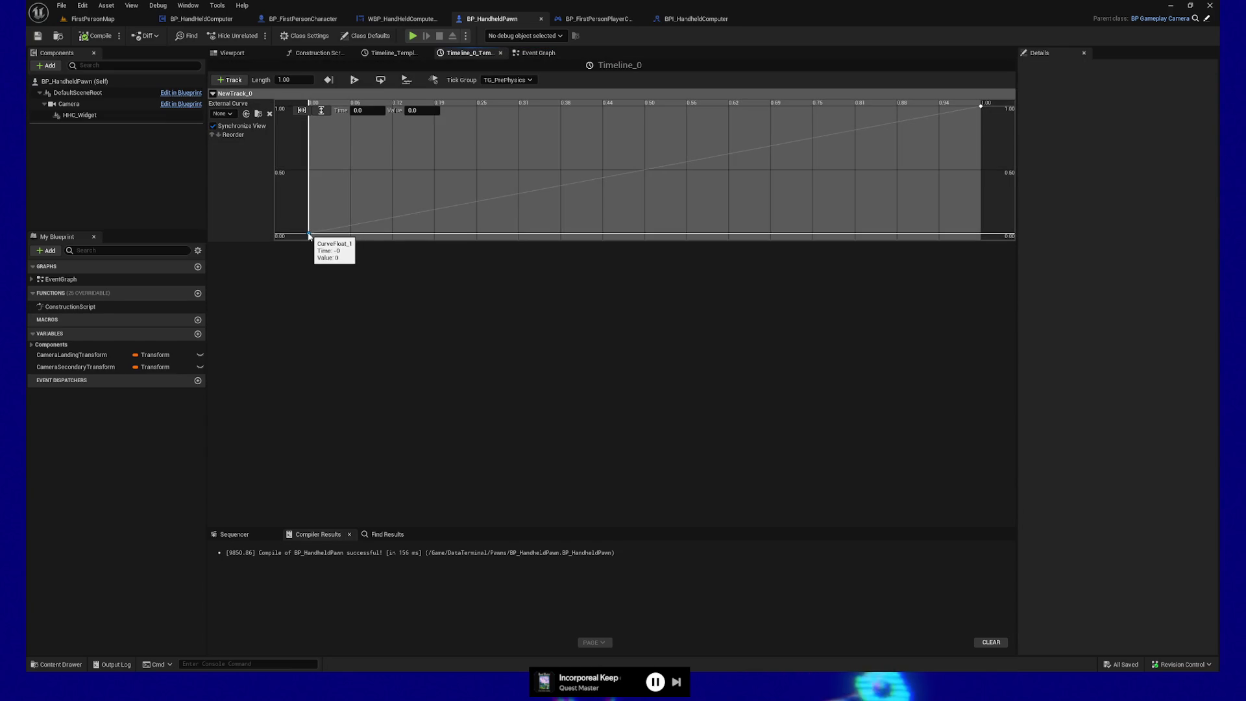
right_click(308, 233)
left_click(338, 253)
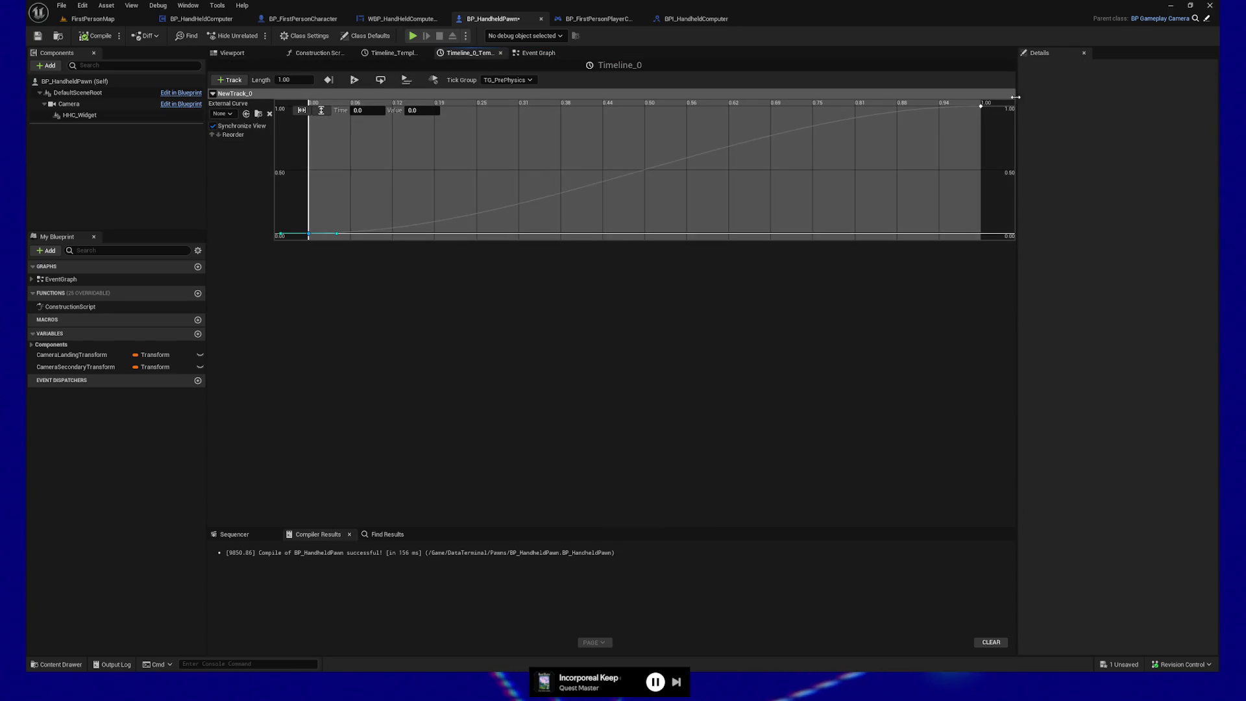
right_click(982, 109)
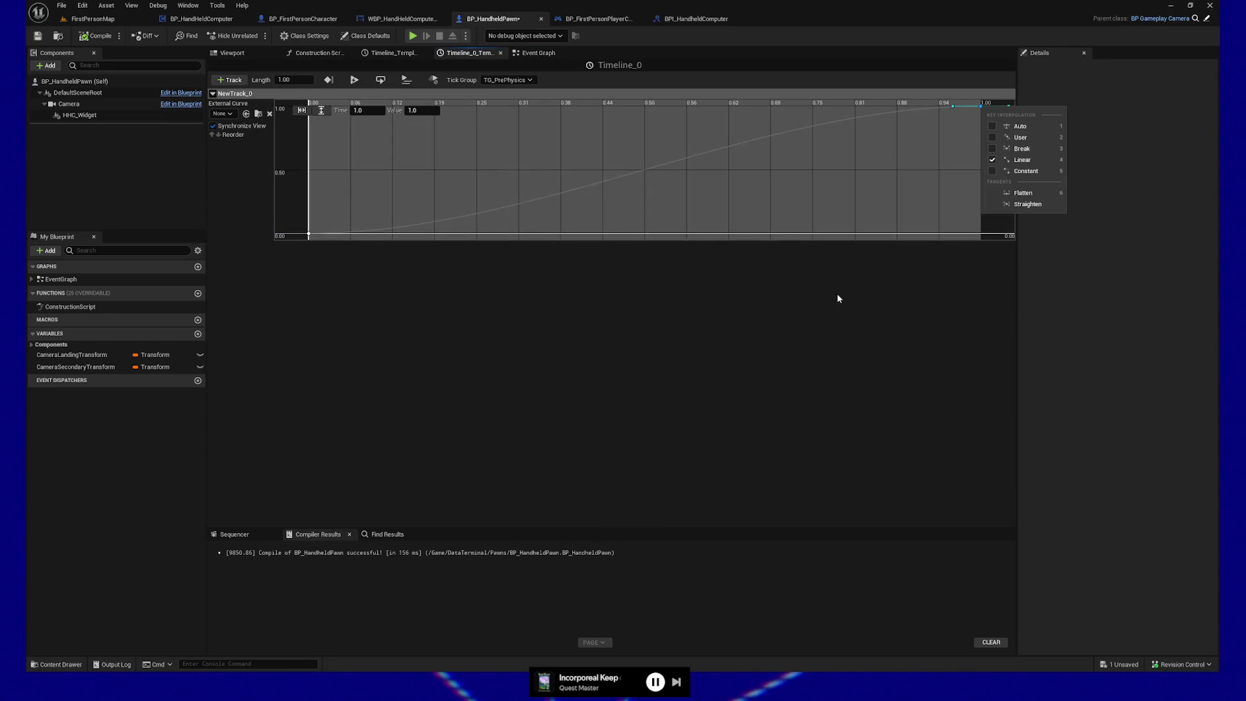
left_click(993, 129)
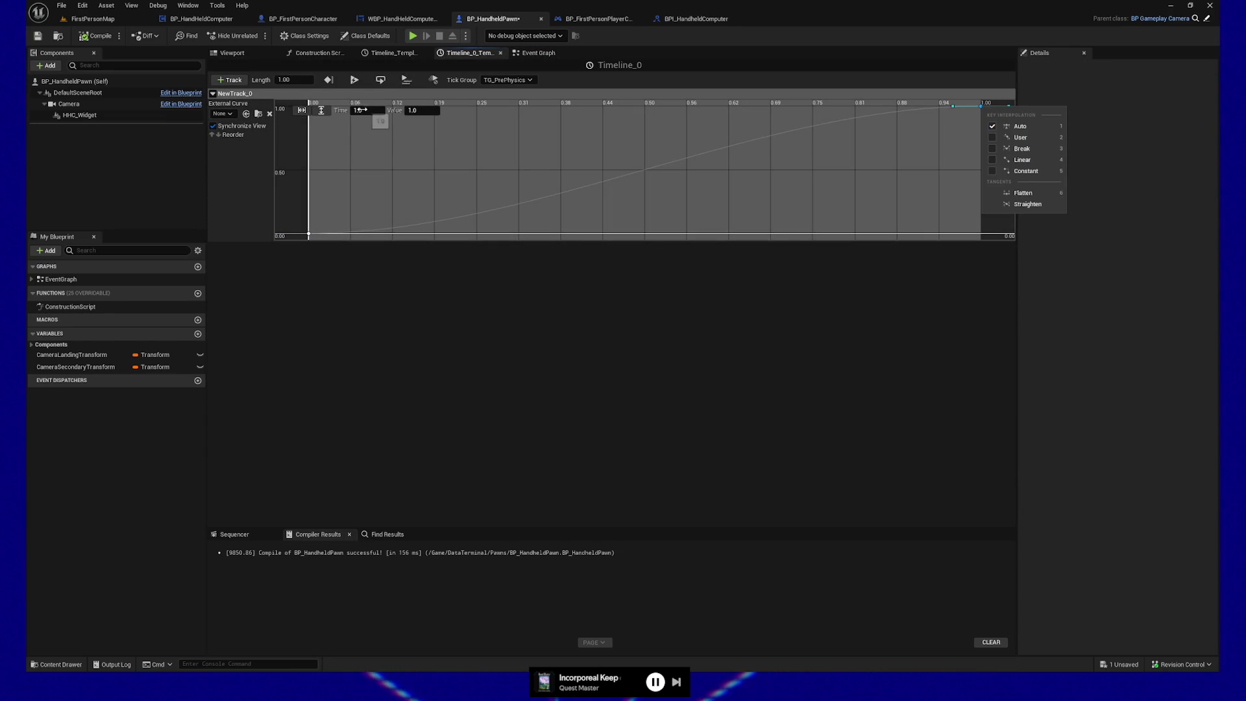
left_click(374, 117)
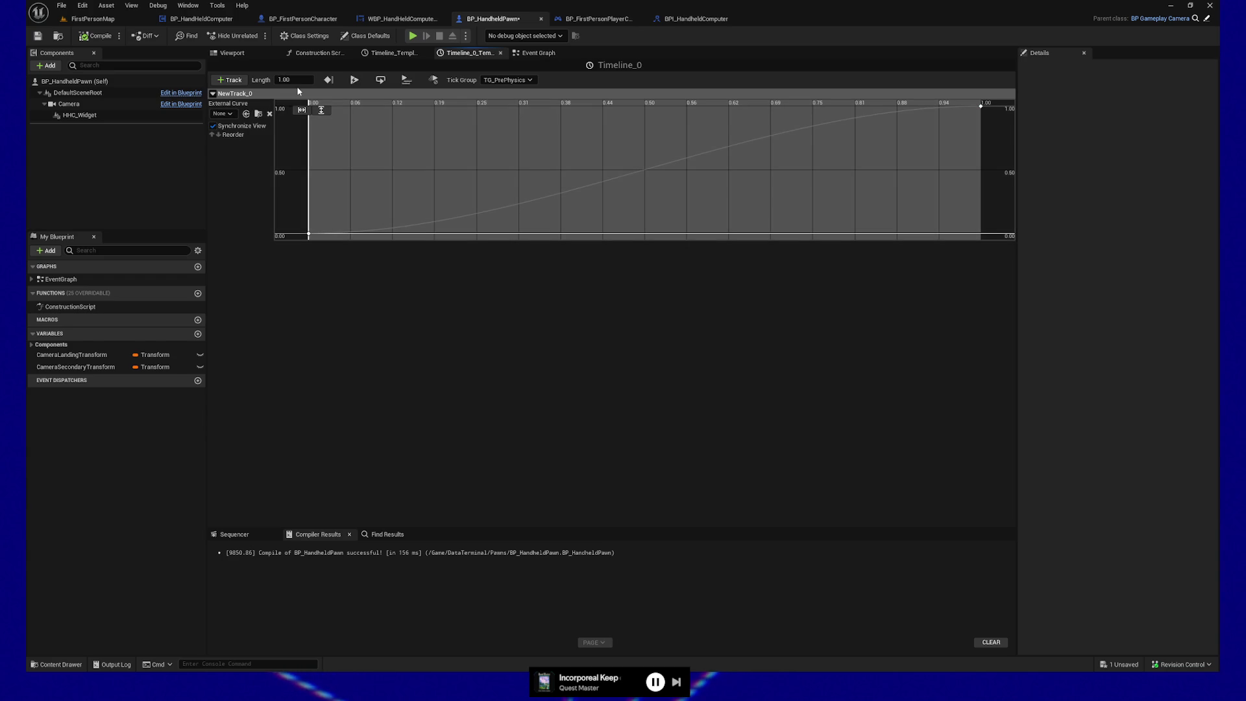
Set the timeline length and the end key's time to 0.25, recompile, and start a play-test
type("0.25")
key("Return")
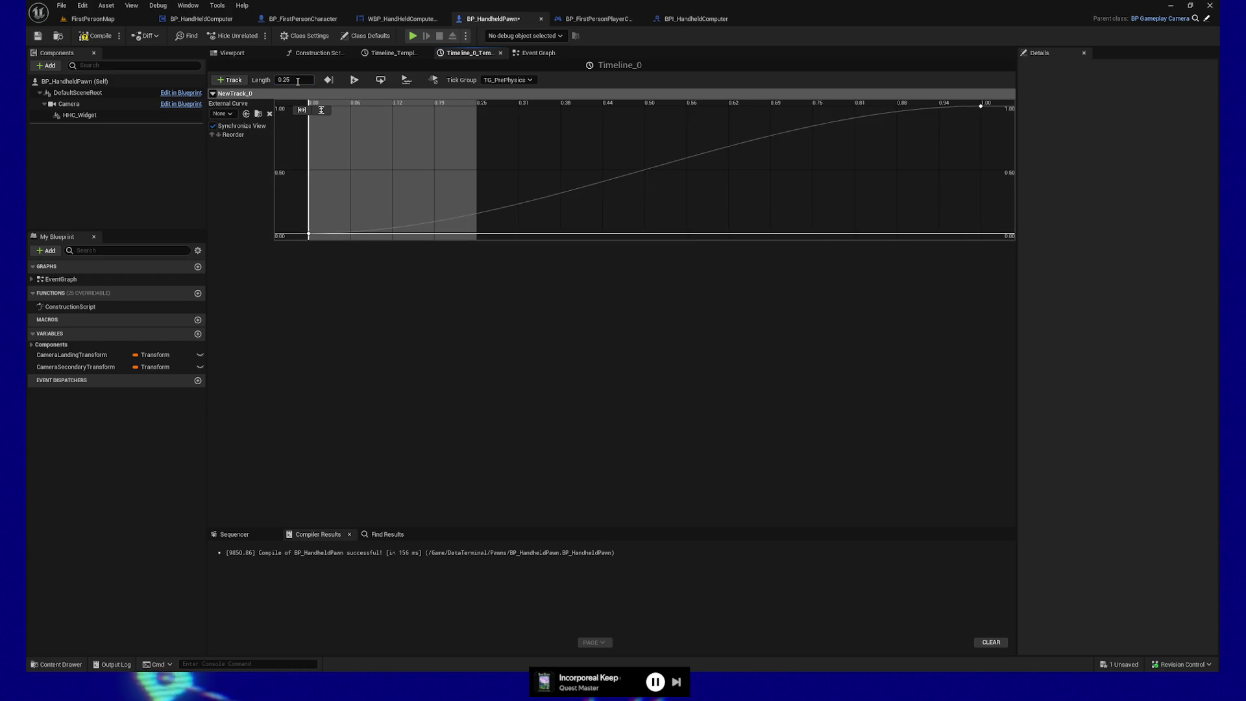
left_click(982, 106)
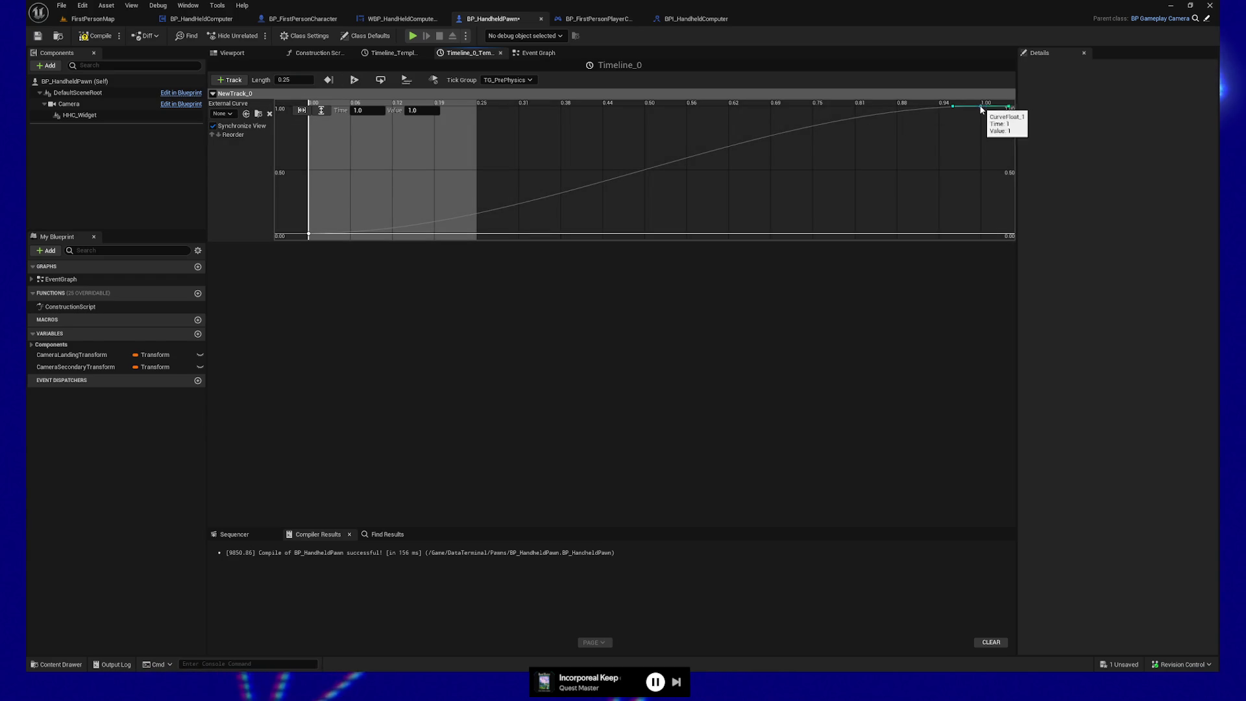
left_click(374, 111)
type("0.25")
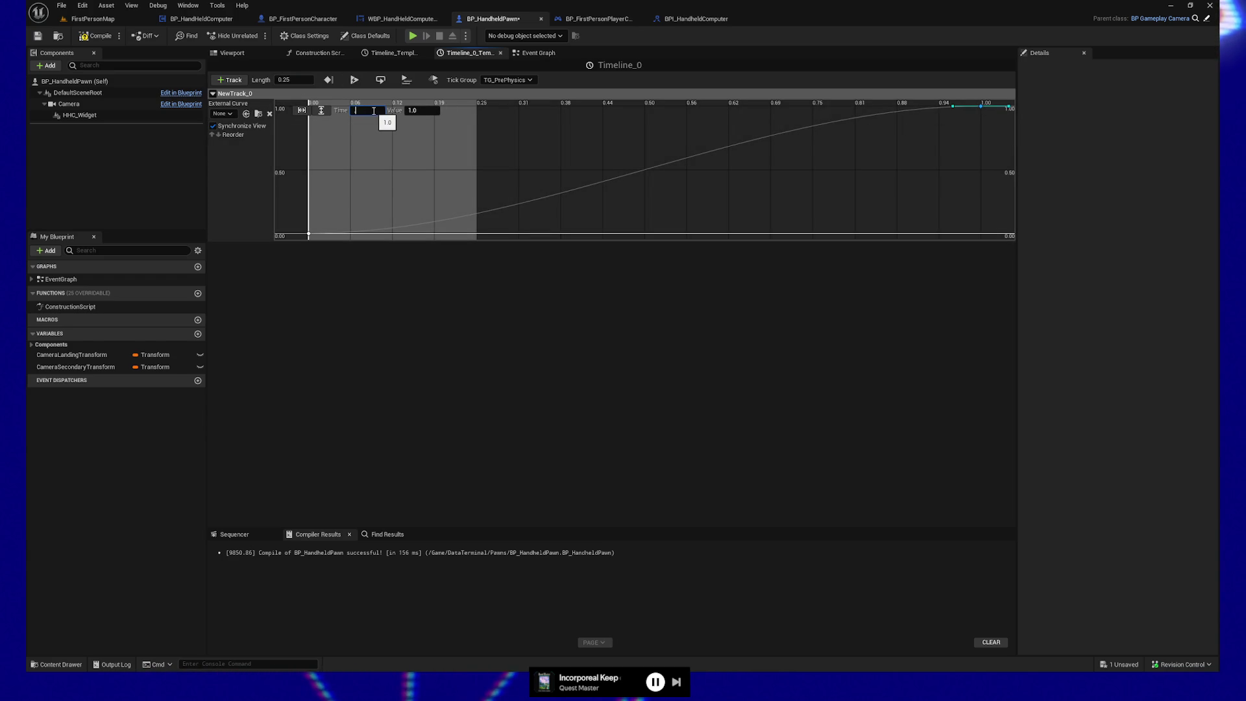
key("Return")
left_click(97, 37)
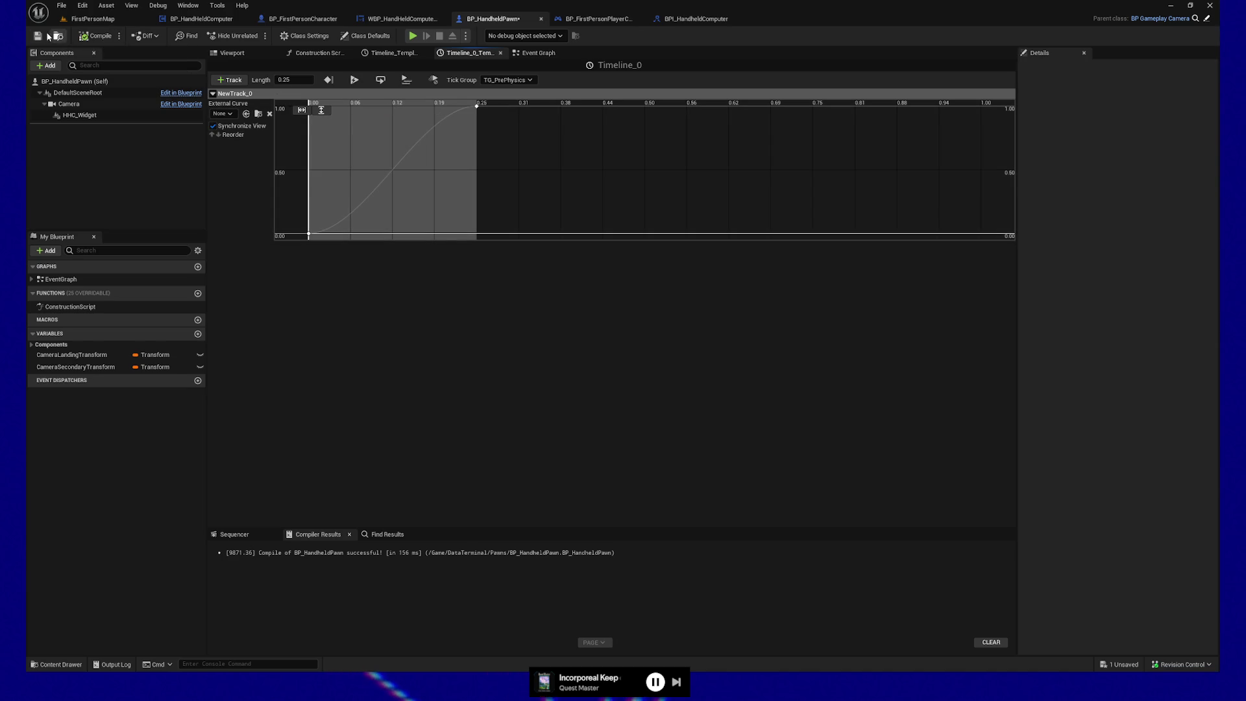
left_click(413, 36)
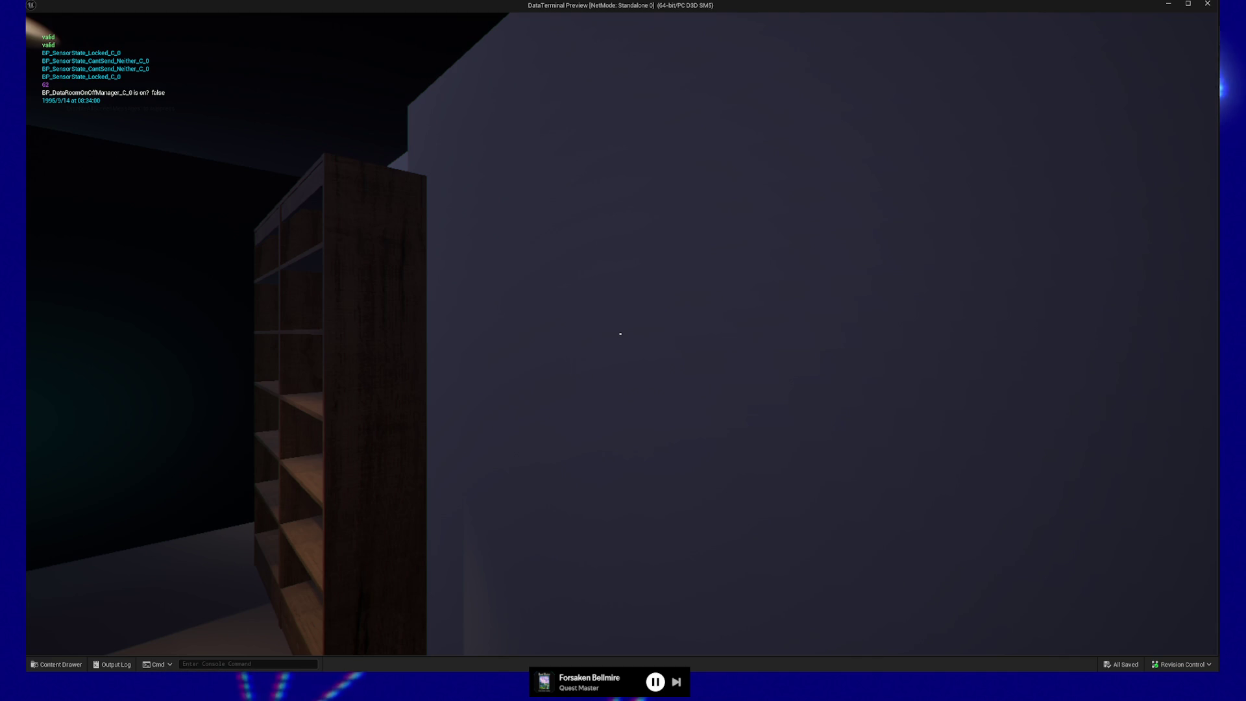
Toggle the handheld computer repeatedly with E to check its ease-in
key("e")
key("e")
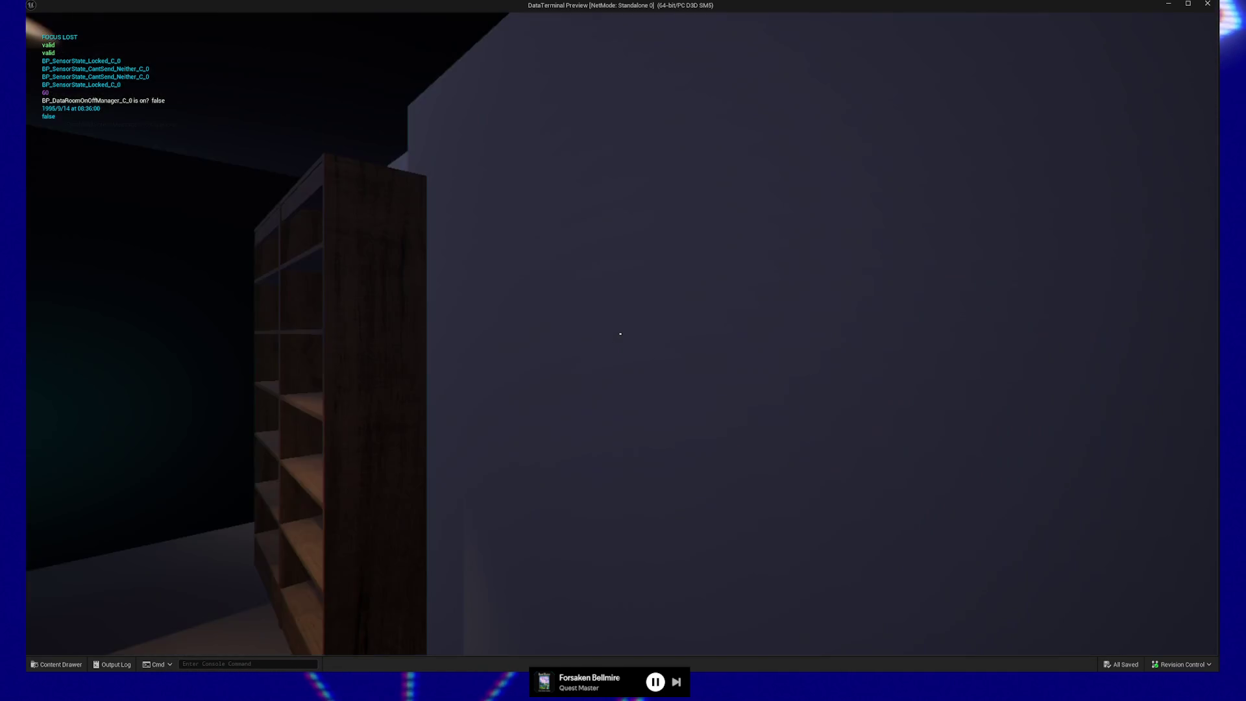
key("e")
key("e")
key("e")
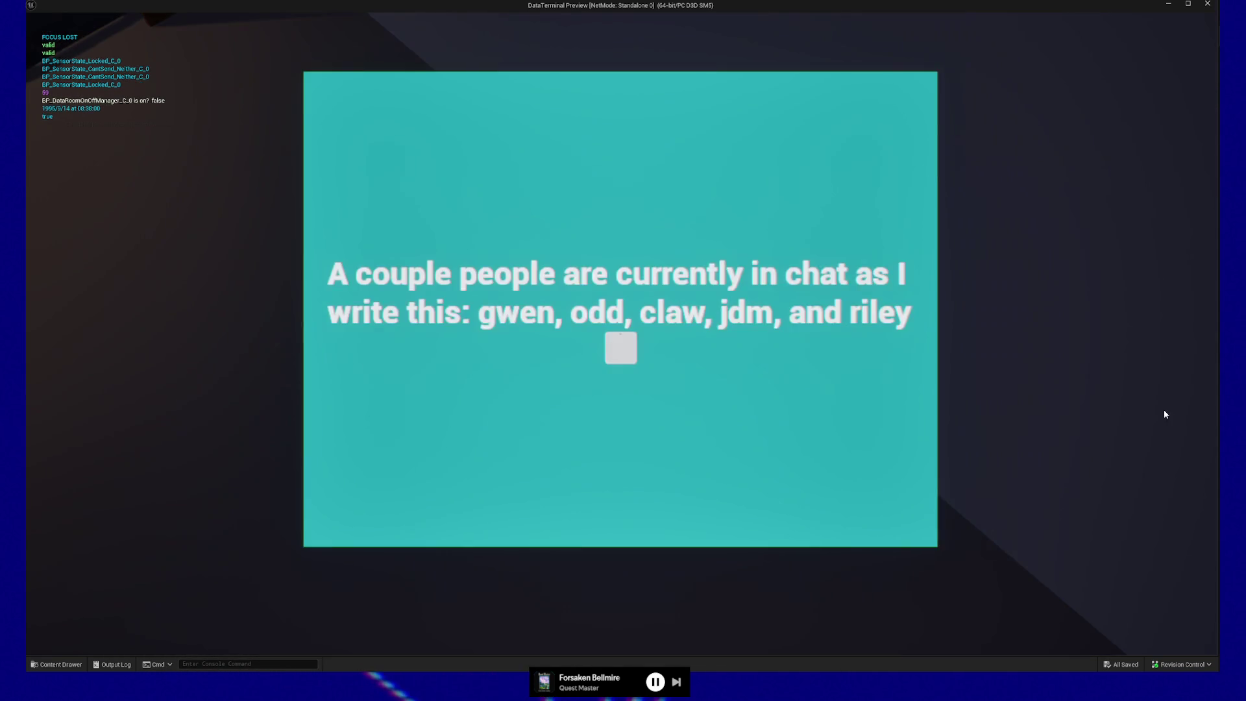
key("e")
key("e")
key("e")
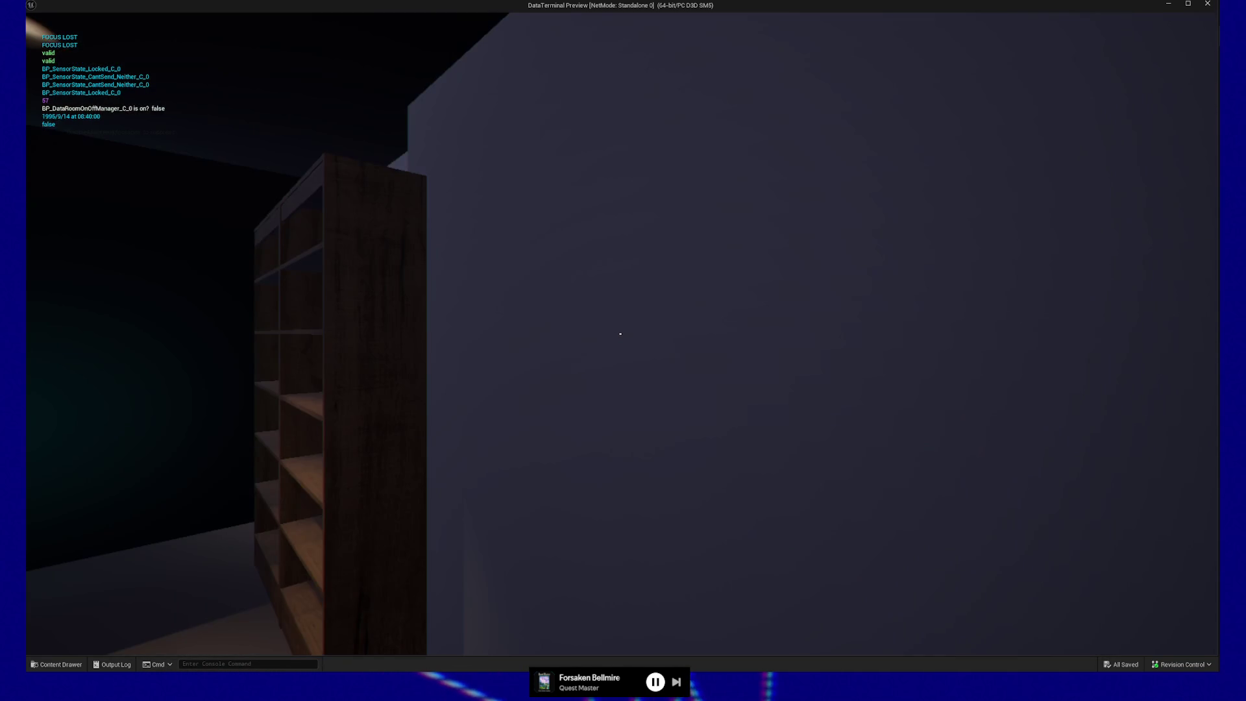
key("e")
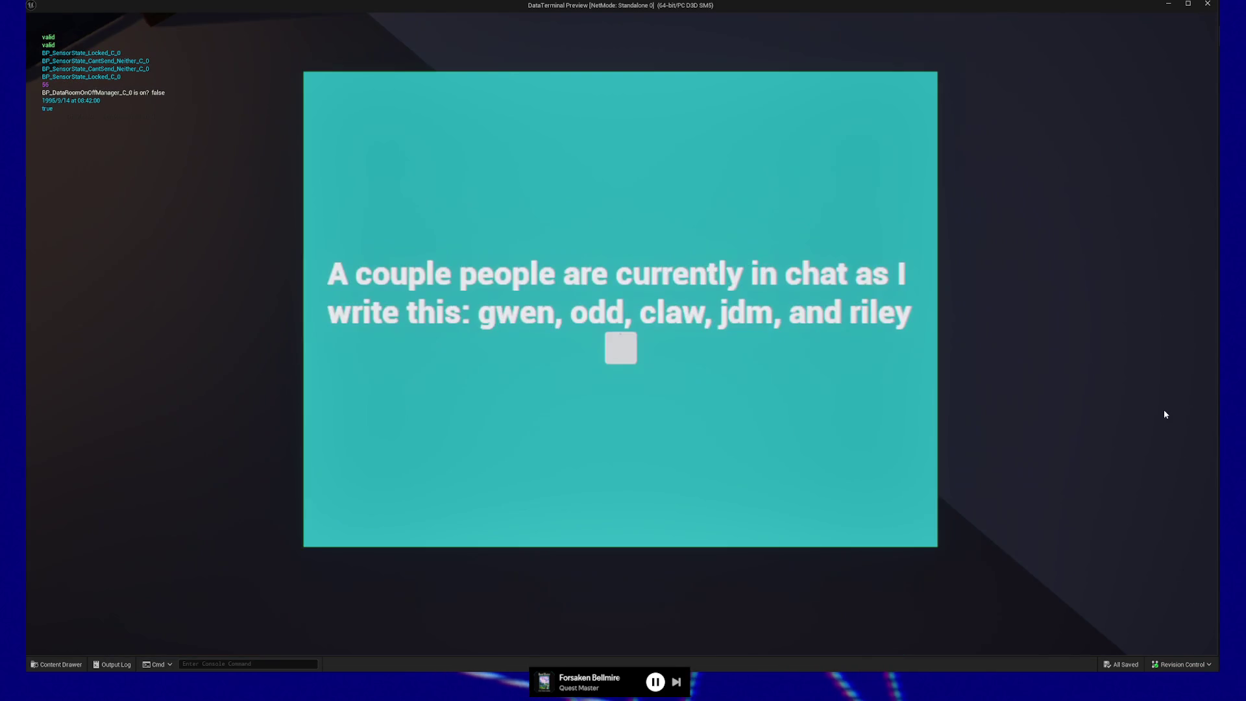
key("e")
key("e")
key("e")
key("e")
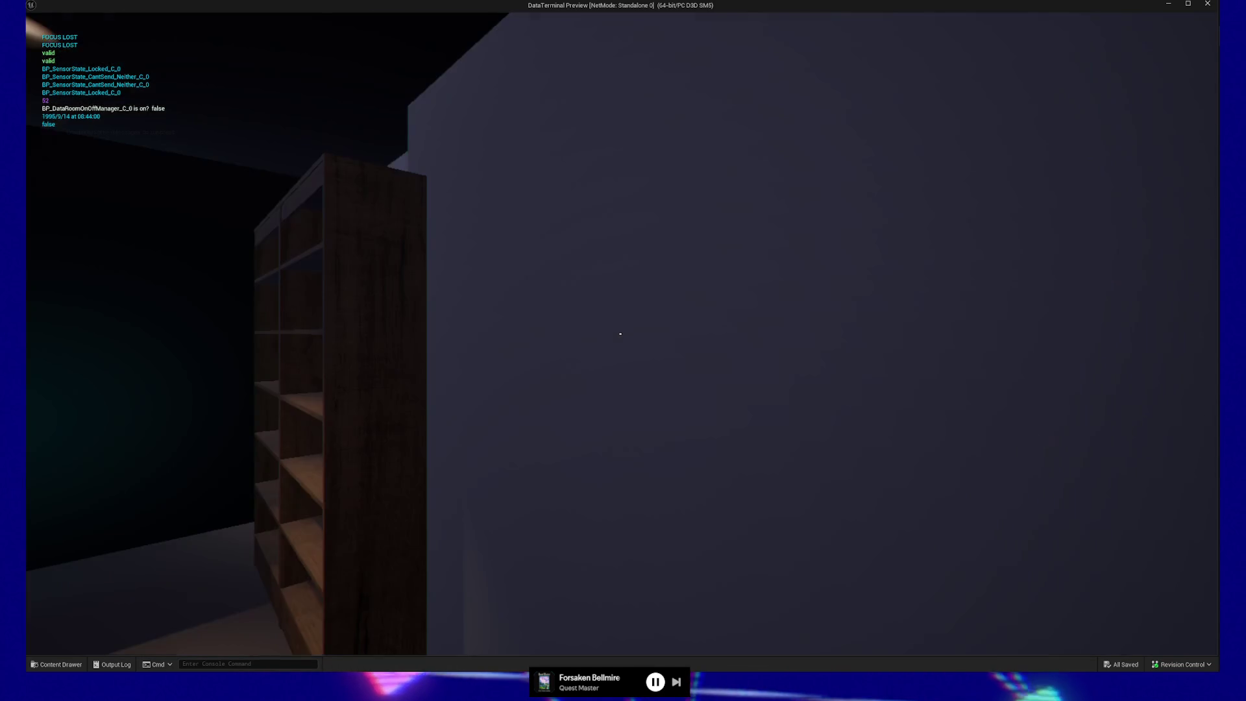
key("e")
key("e")
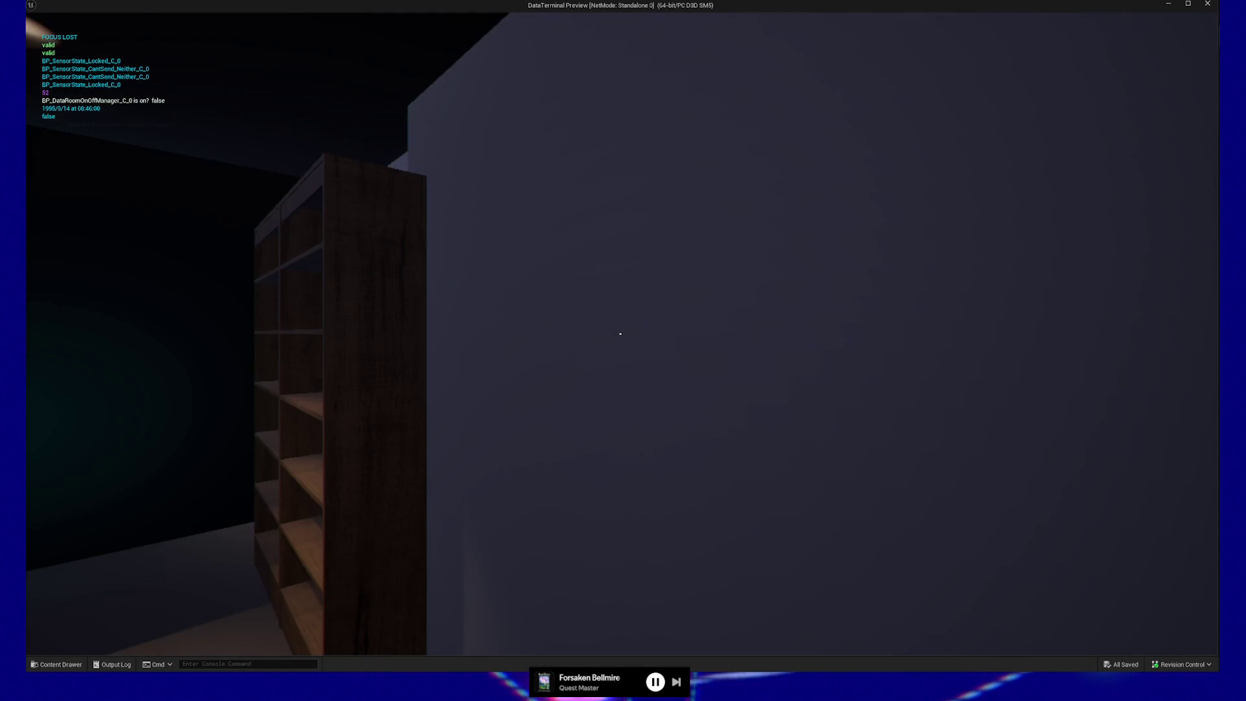
key("e")
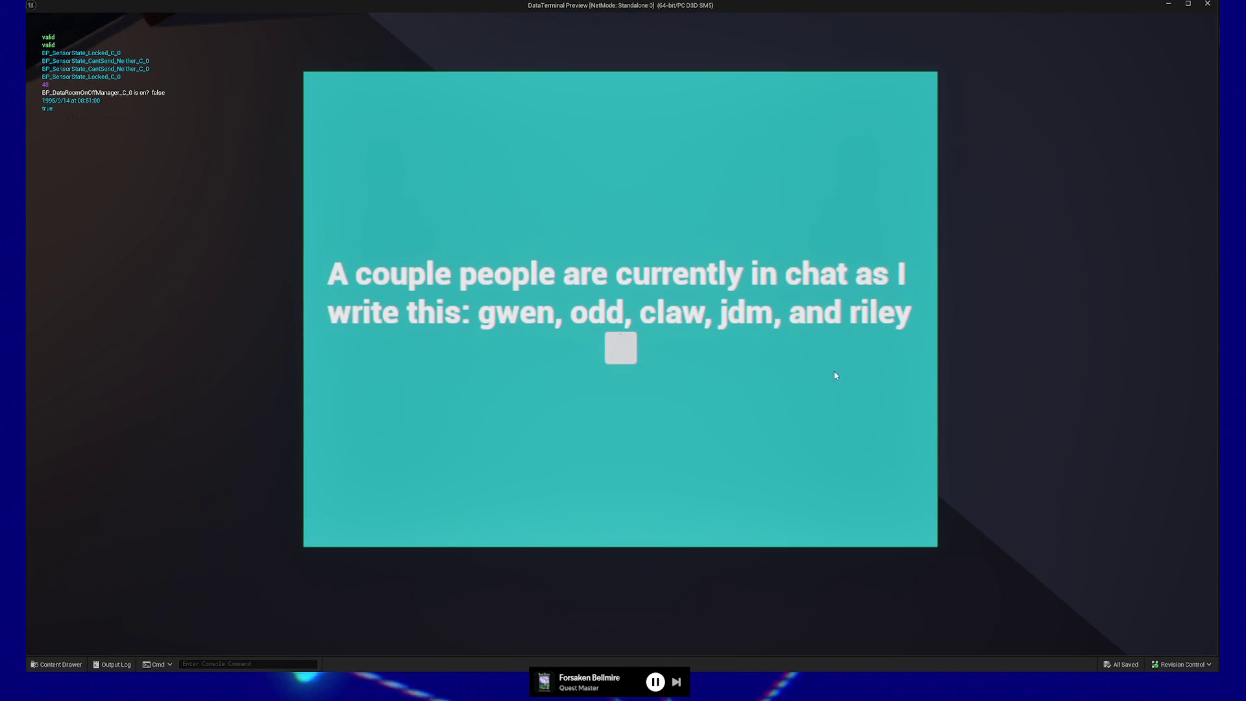
Open and close the message screen, stop the play-test, and return to the Event Graph
left_click(621, 348)
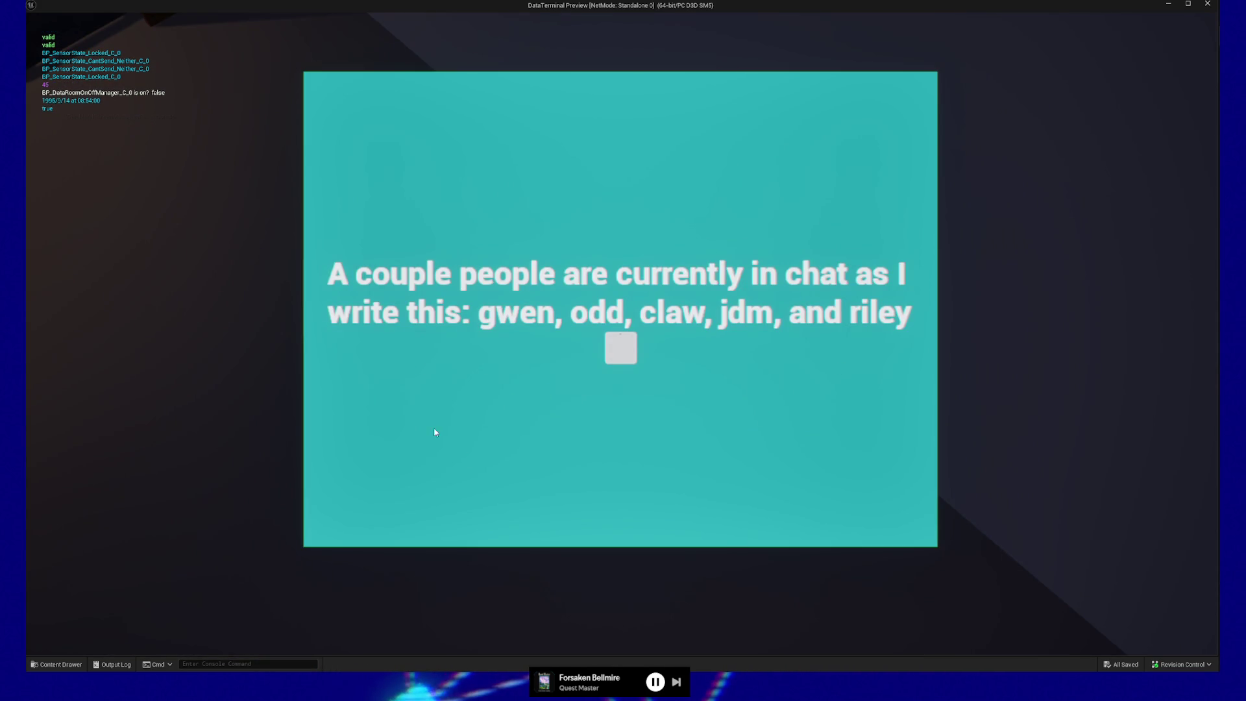
left_click(621, 348)
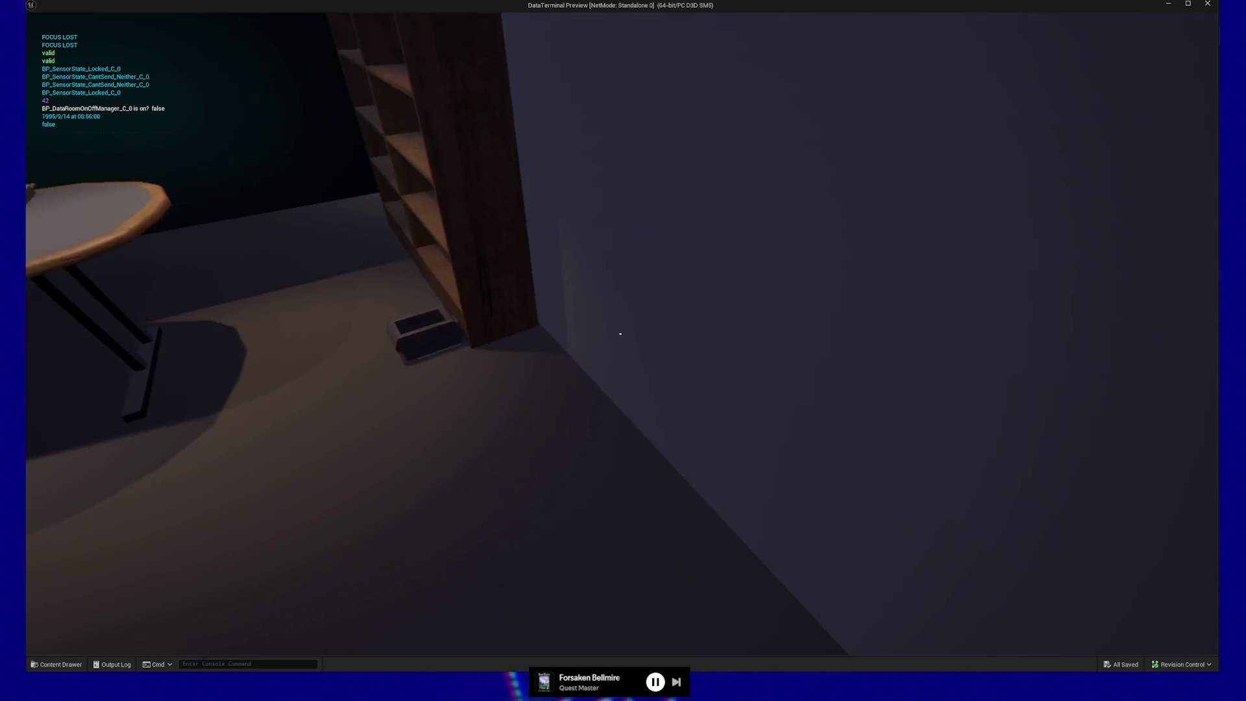
key("Escape")
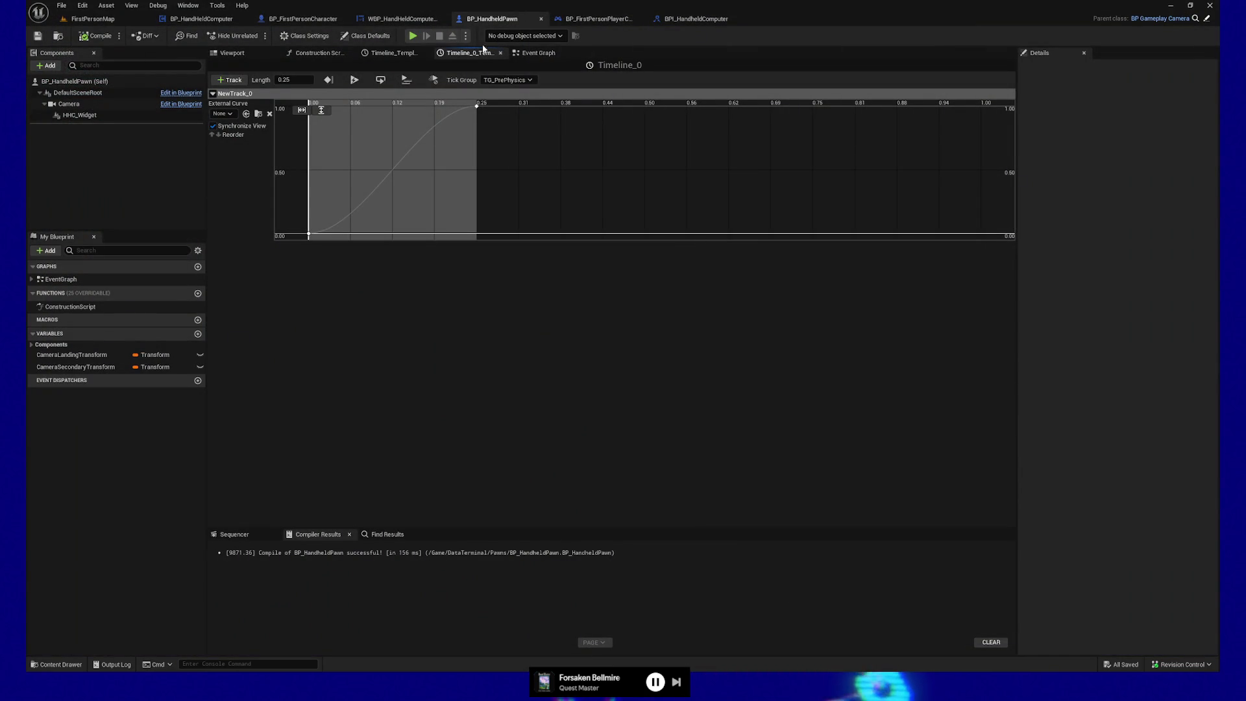
left_click(536, 53)
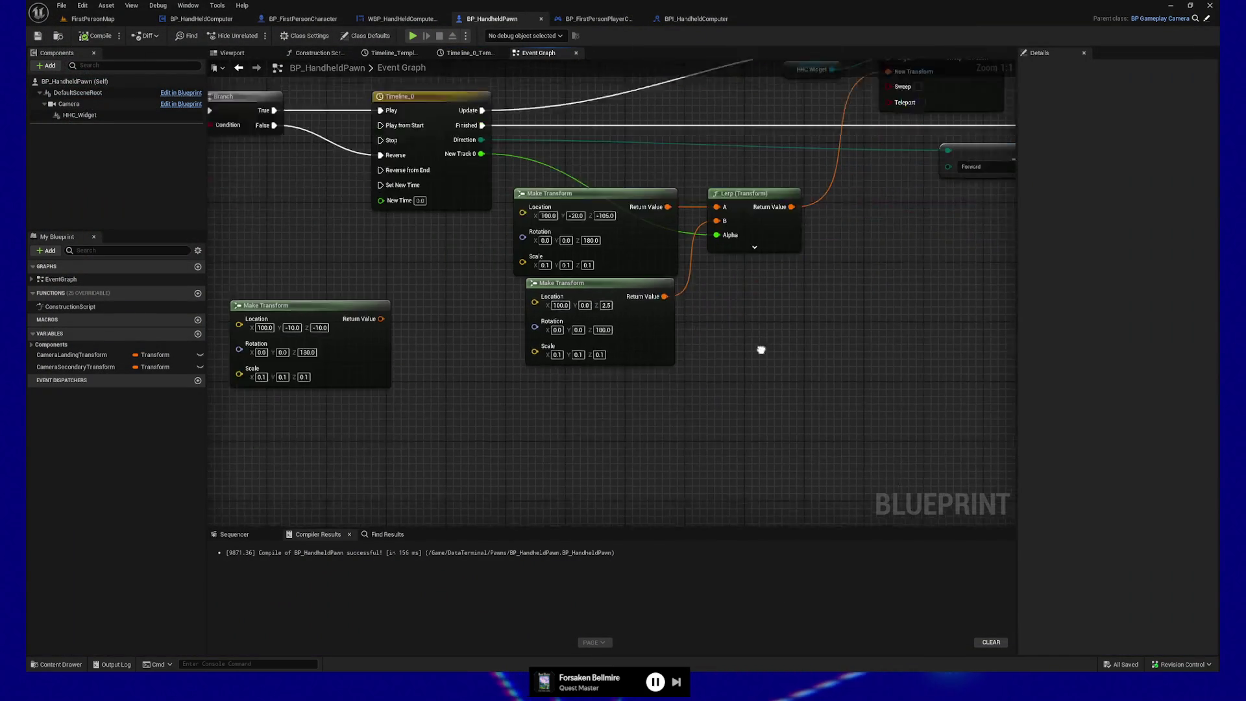
right_click(693, 364)
type("cursor")
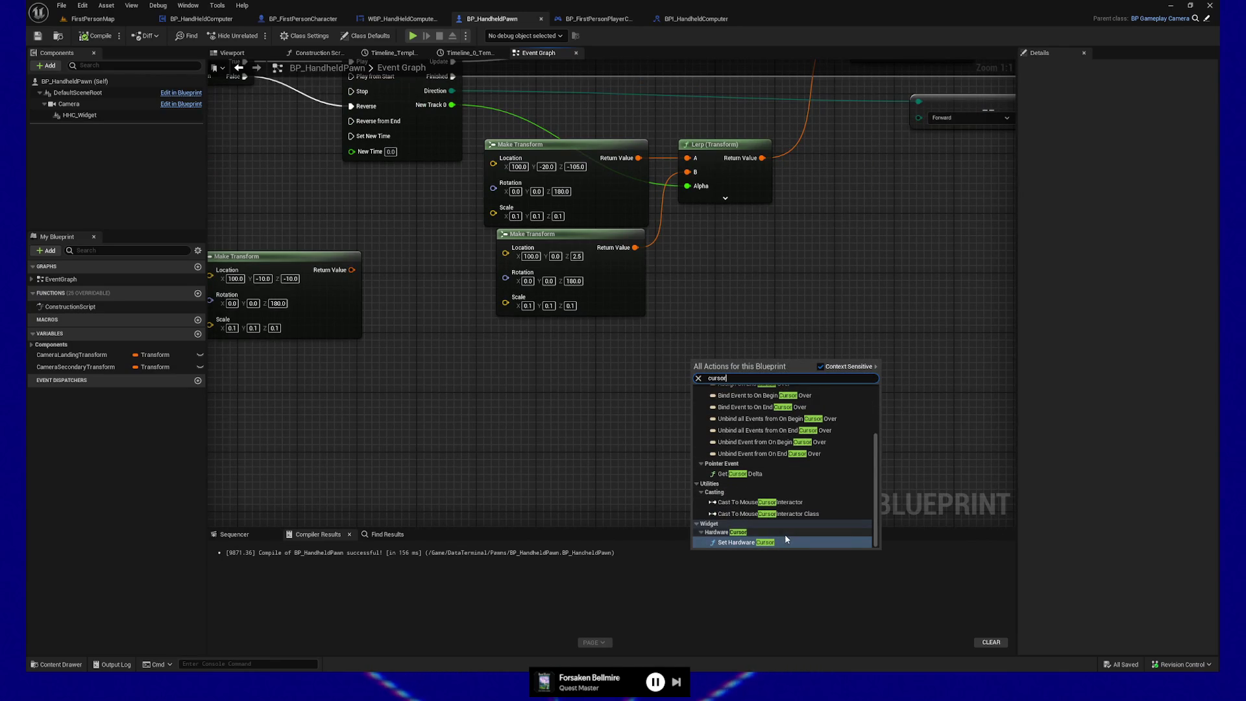
scroll(783, 533, "up", 1)
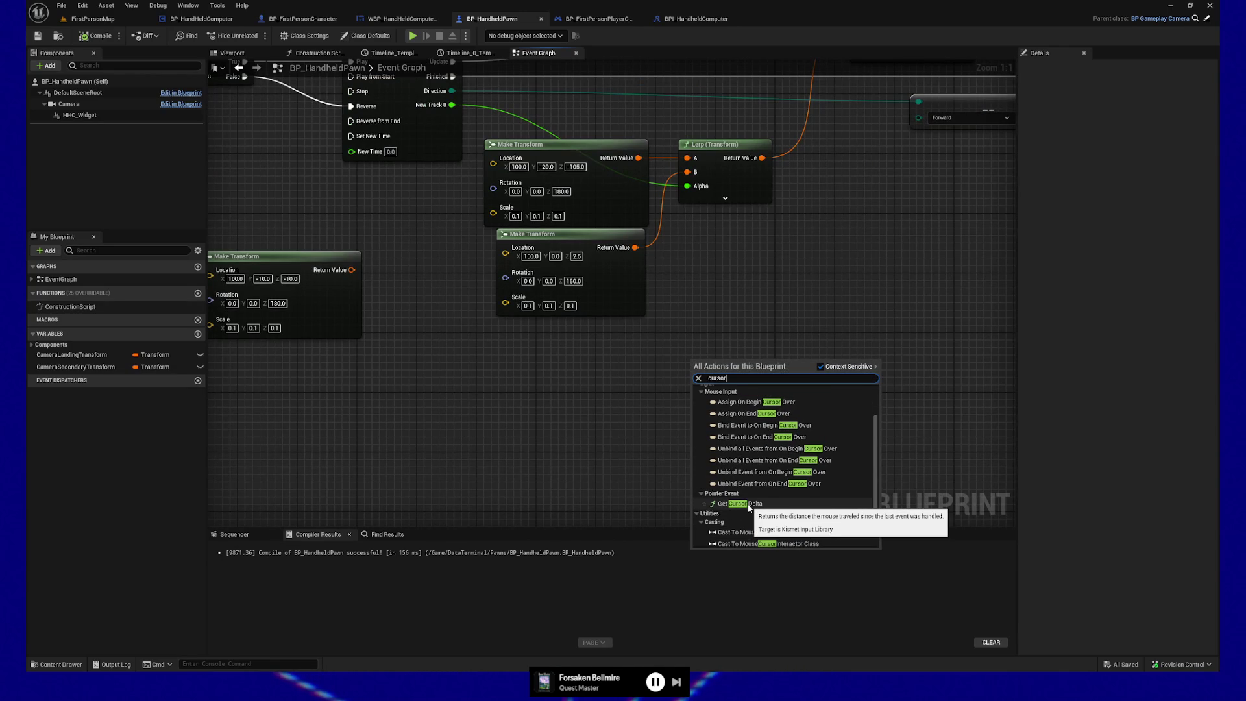
scroll(750, 506, "up", 2)
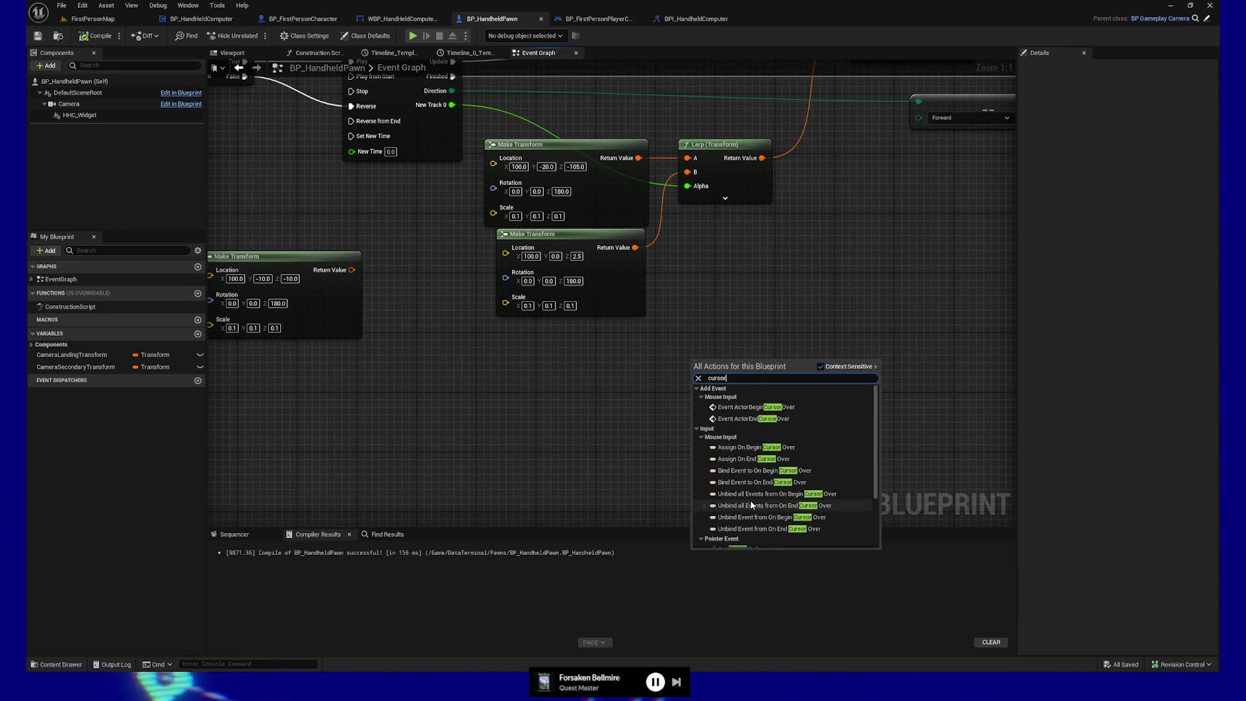
key("Escape")
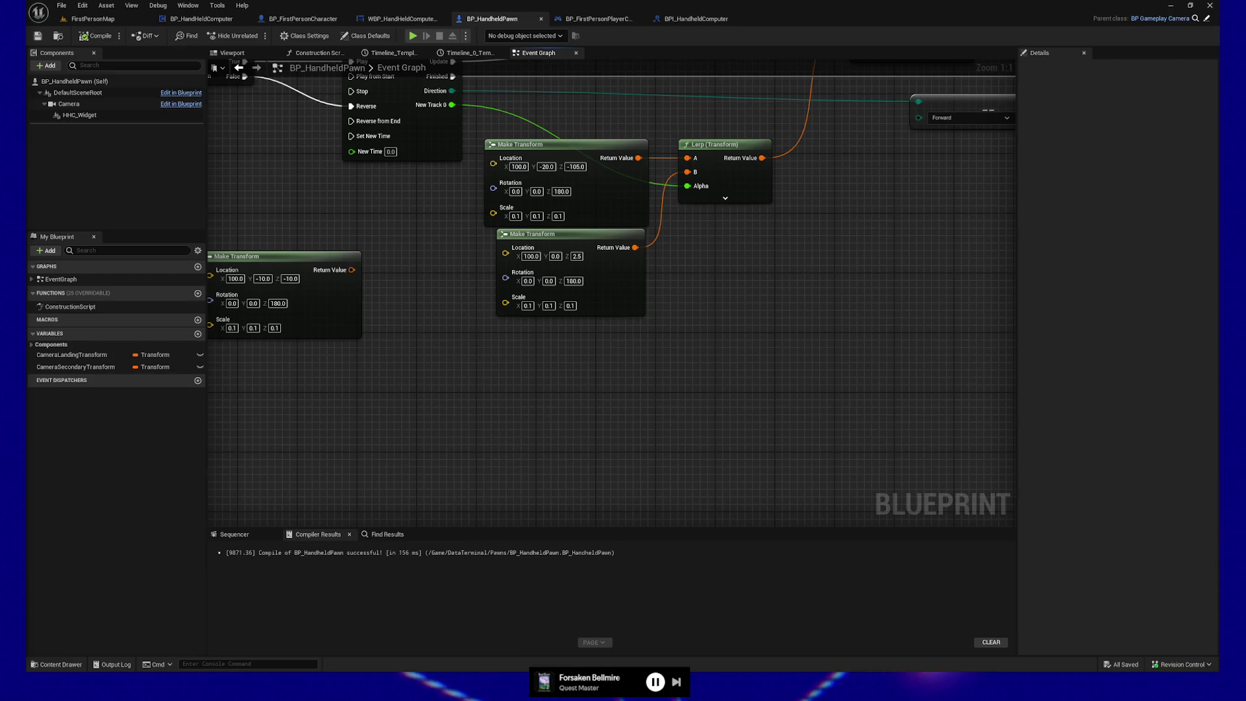
Add a Set Mouse Position node via 'set mouse' search, then delete it as the wrong variant
right_click(561, 416)
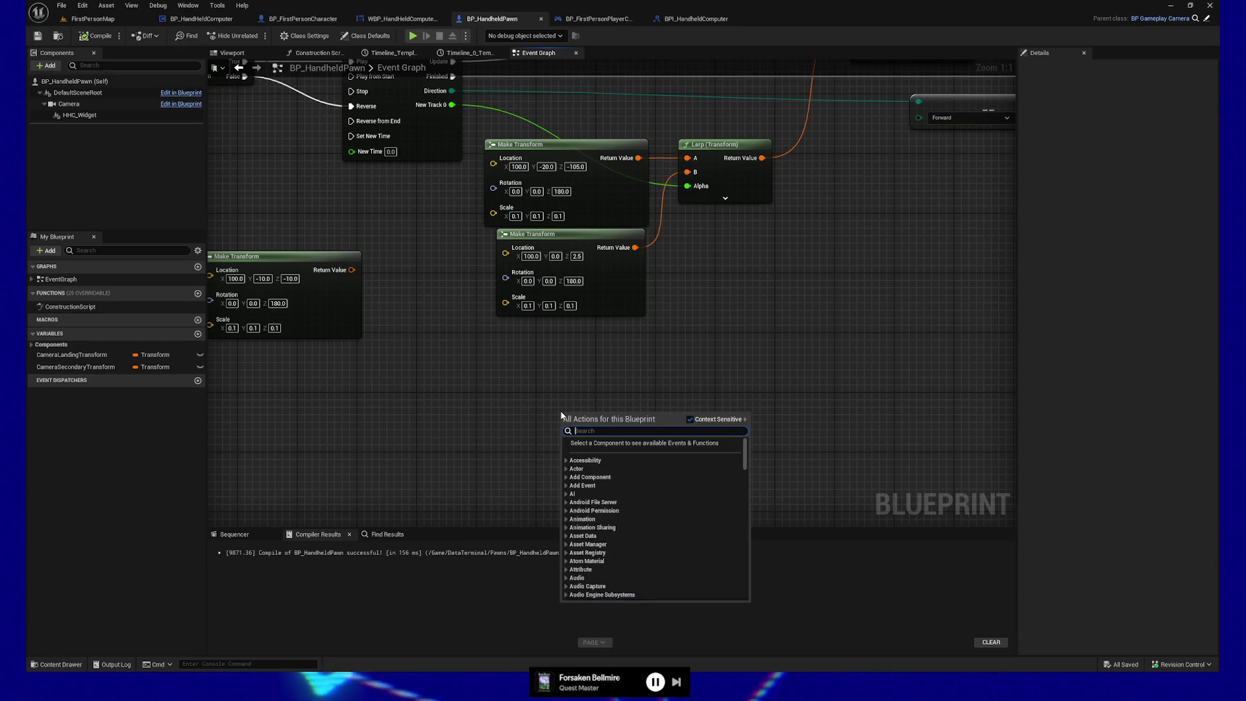
type("set")
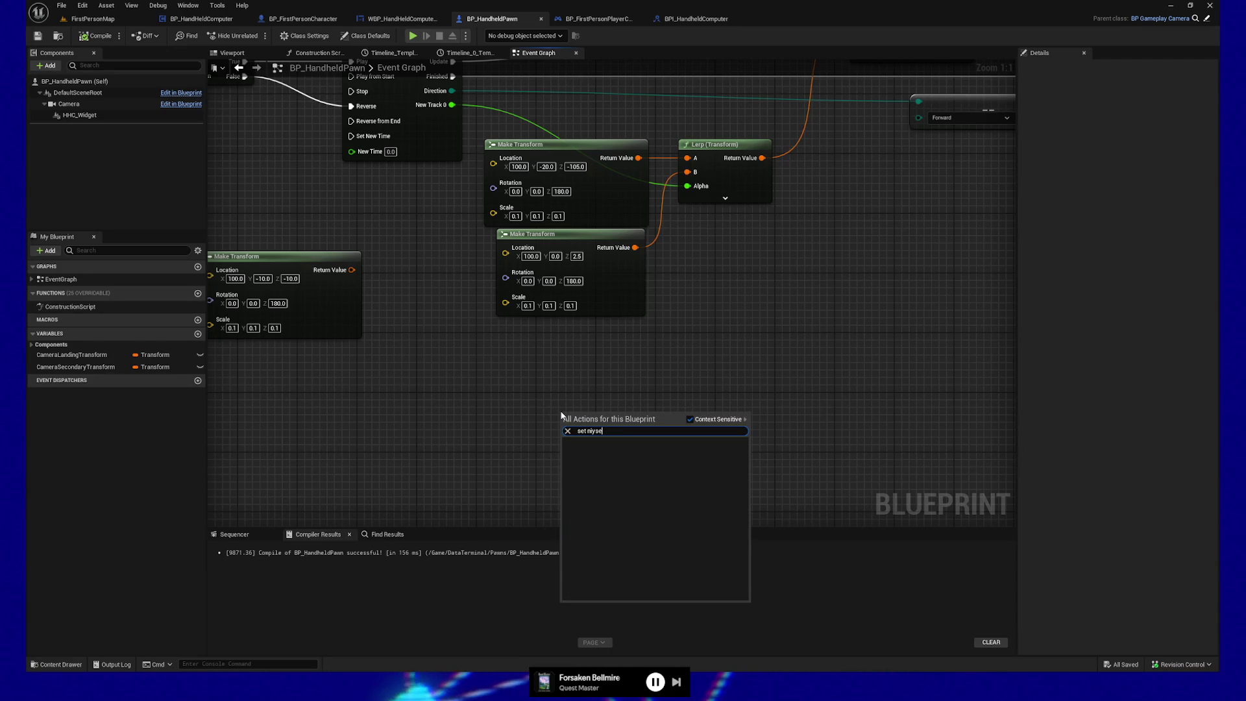
type(" mouse")
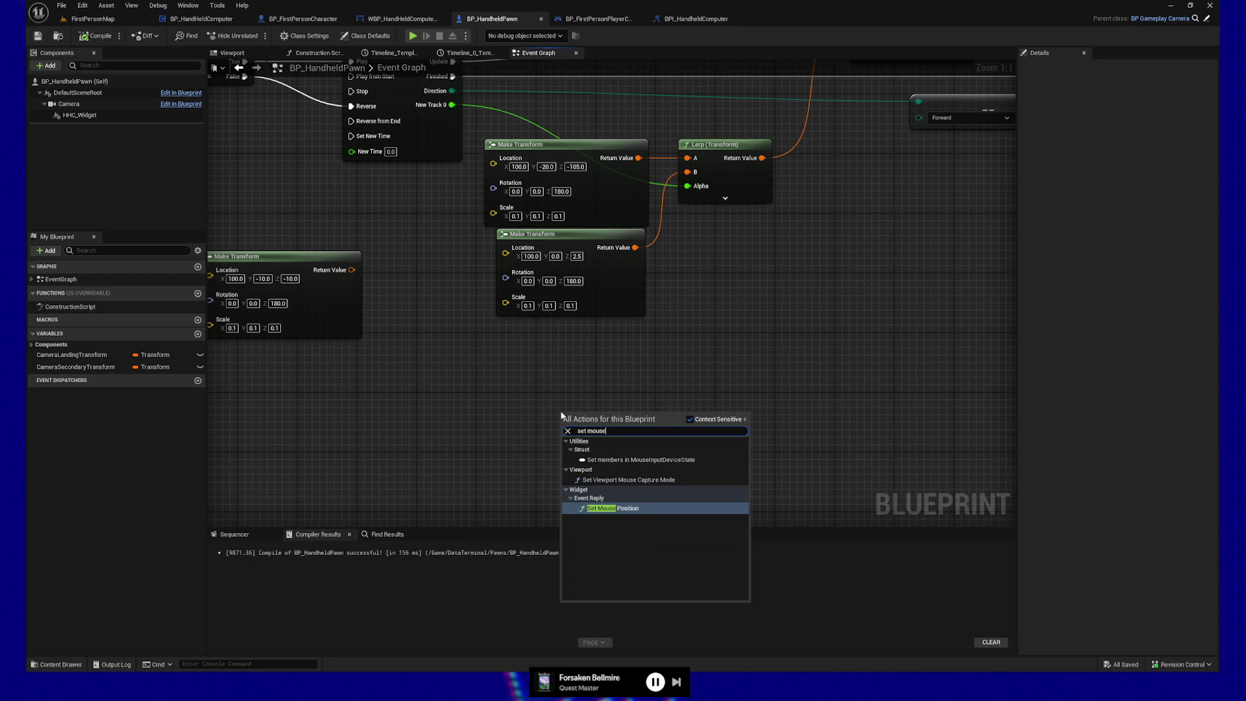
left_click(613, 508)
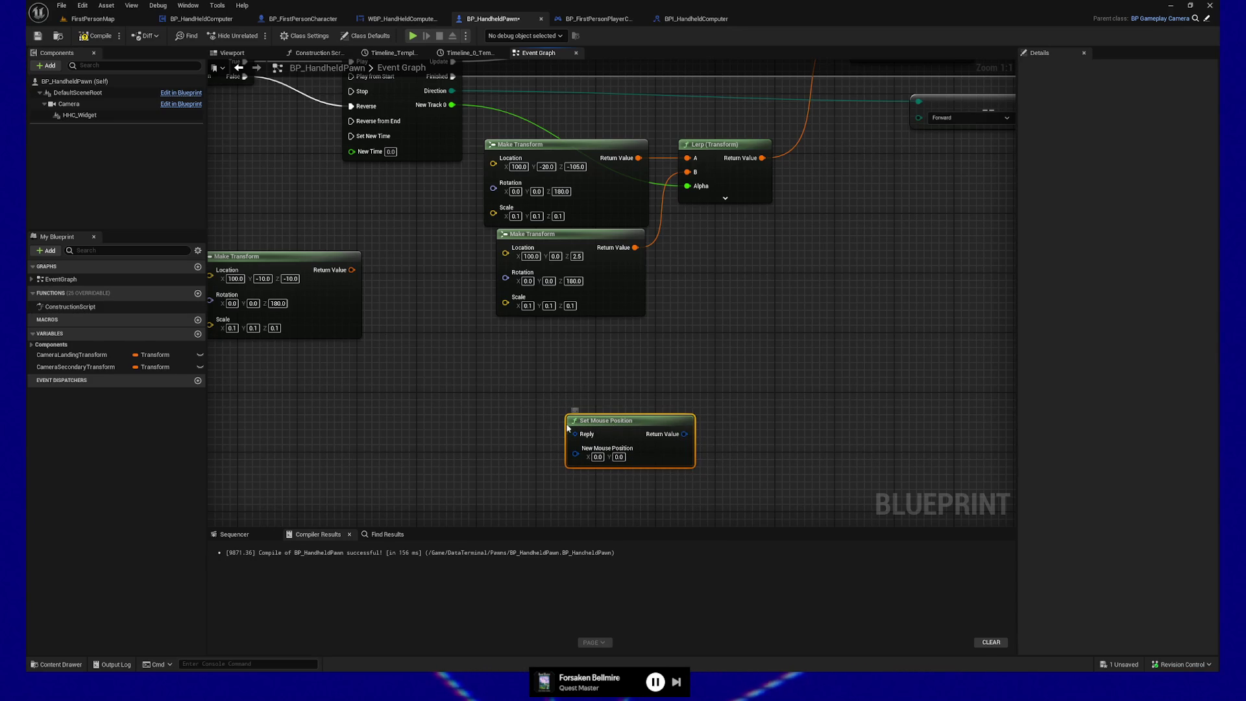
key("Delete")
Add Get Player Controller and connect its Return Value to a new Set Mouse Position node
right_click(452, 423)
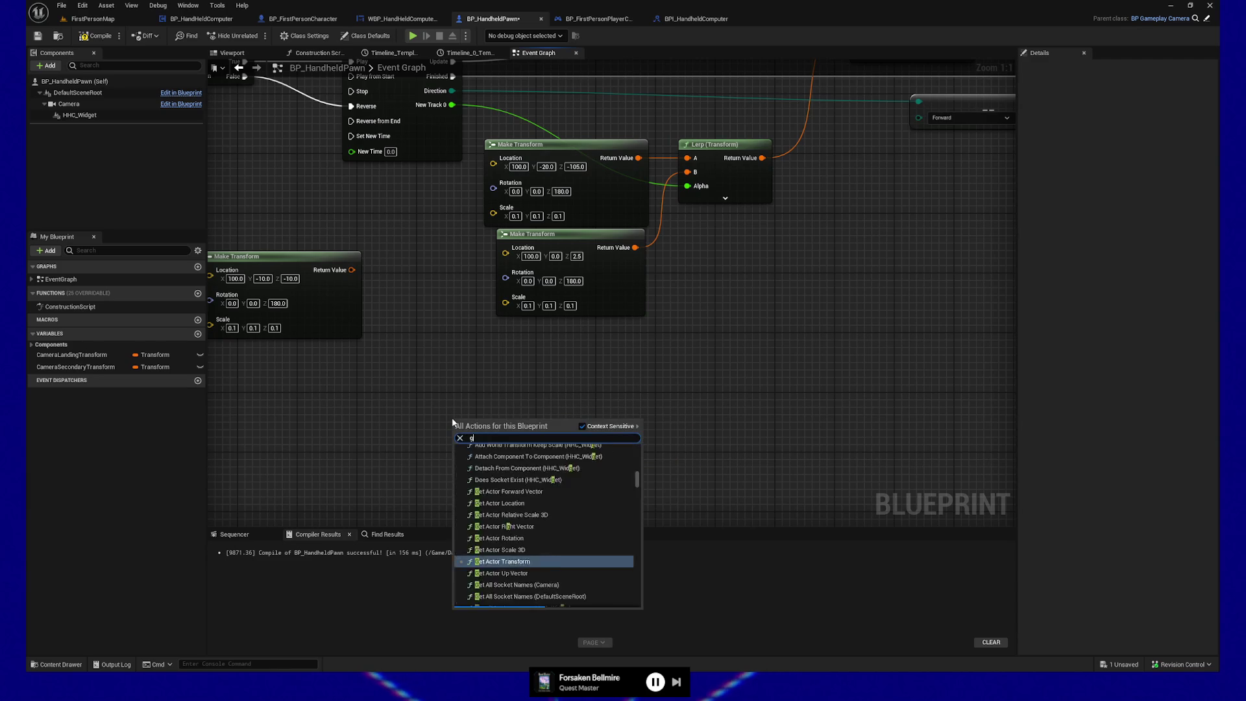
type("get player controll")
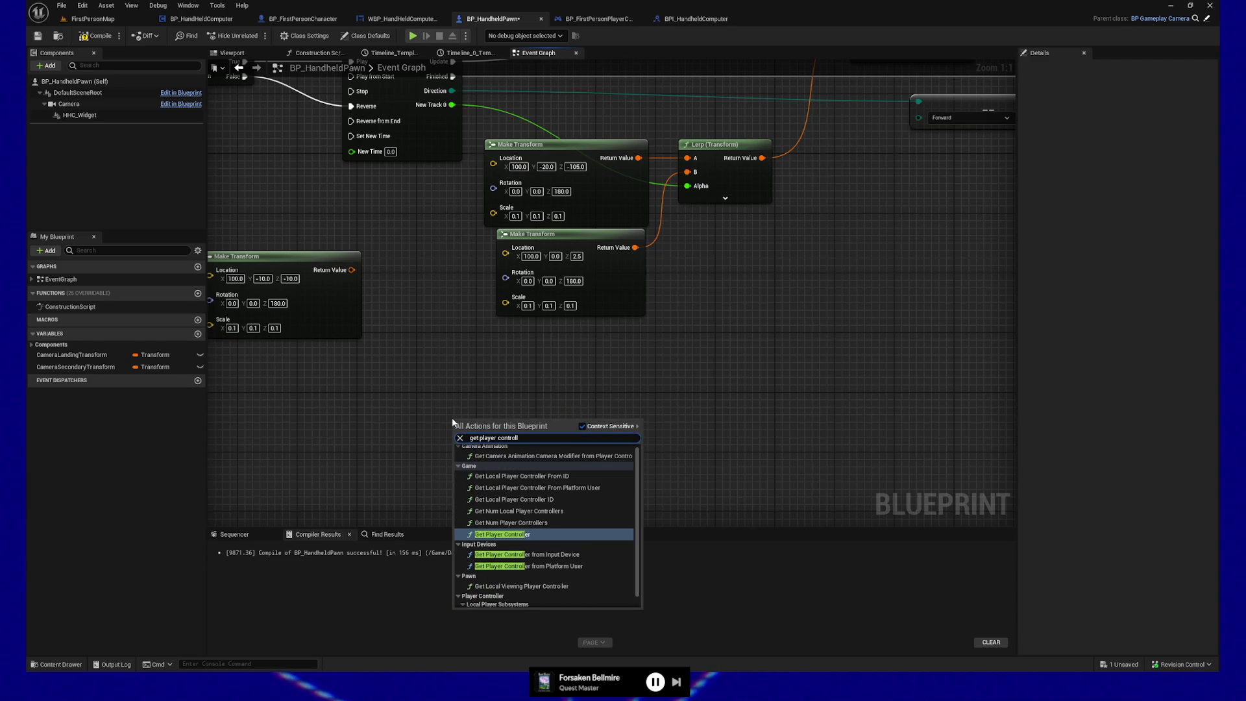
key("Return")
left_click_drag(554, 433, 609, 427)
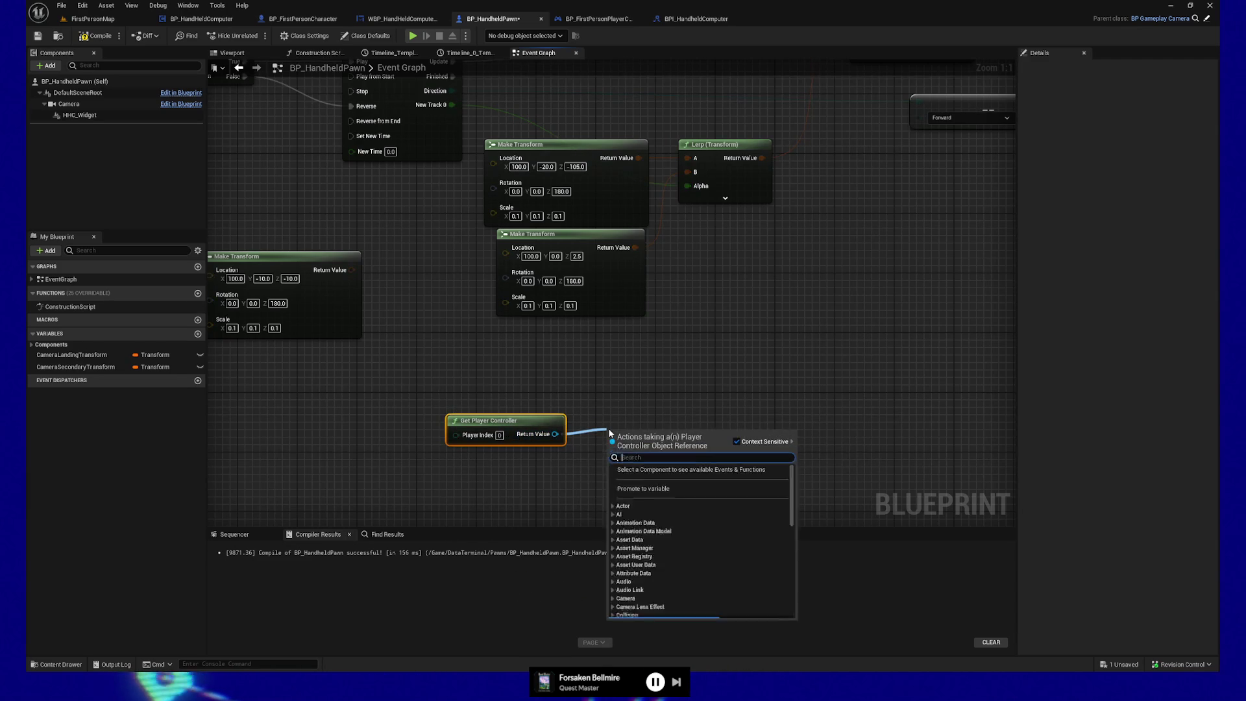
type("set mouse")
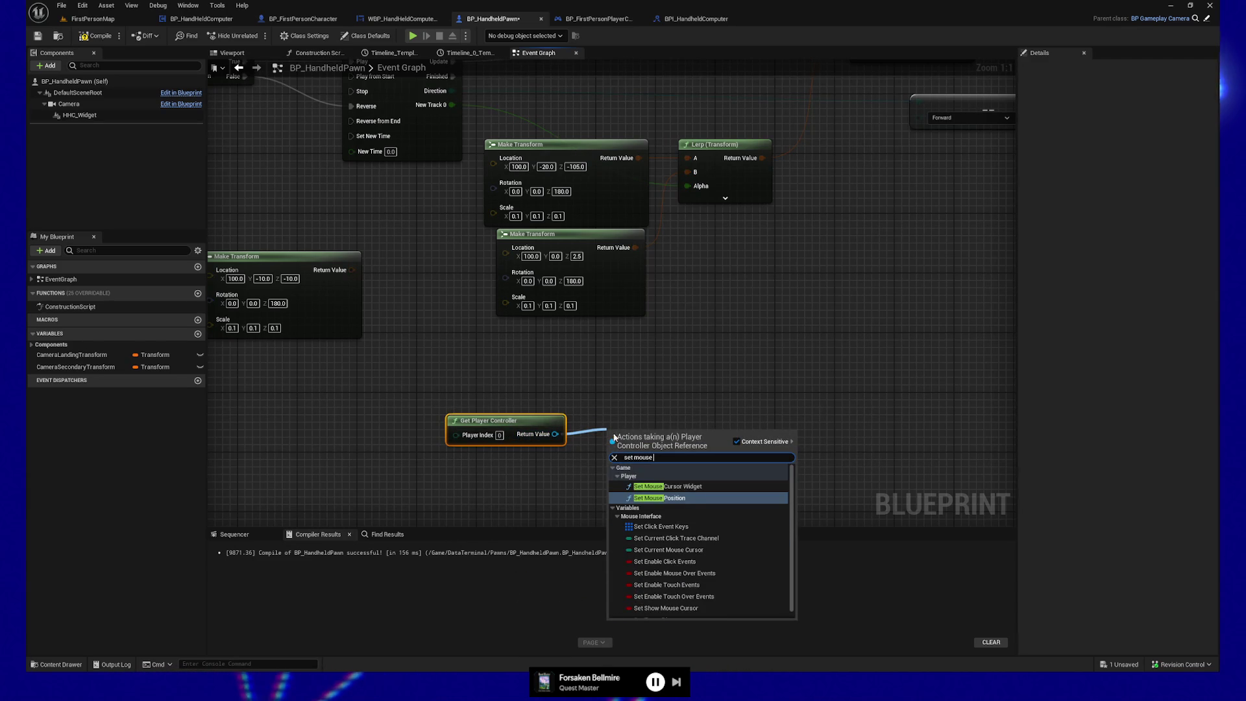
left_click(675, 498)
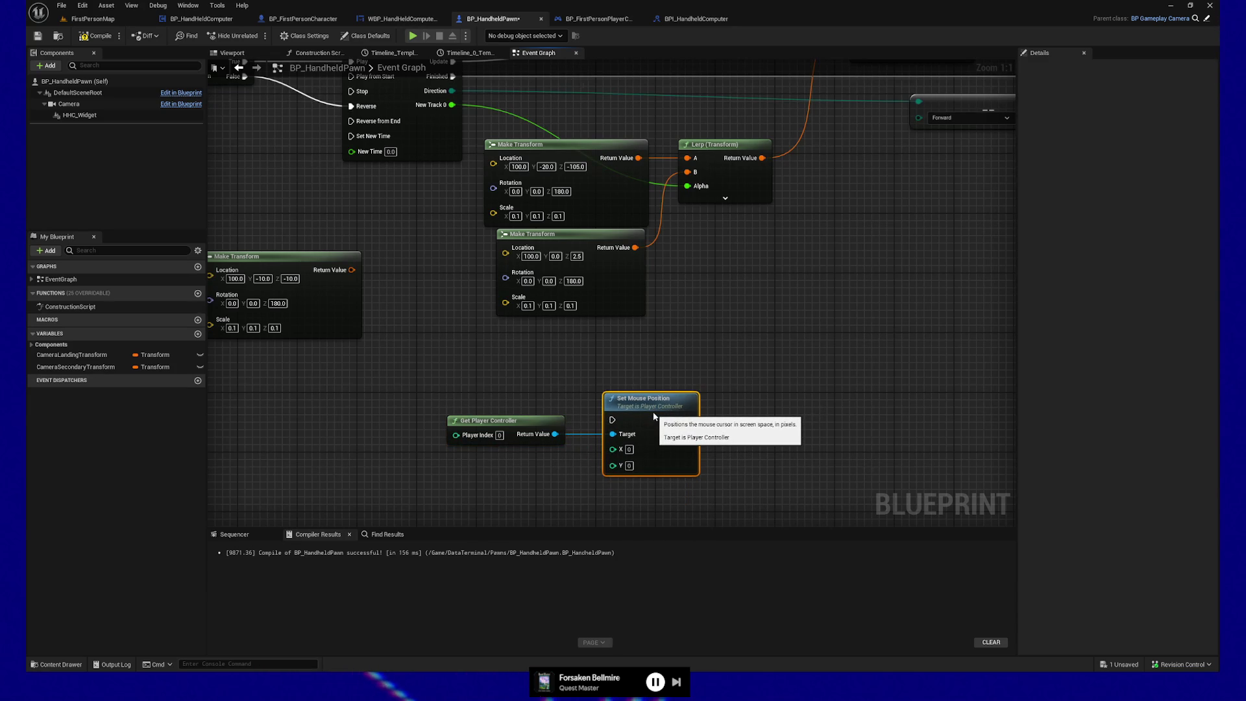
left_click_drag(666, 444, 681, 430)
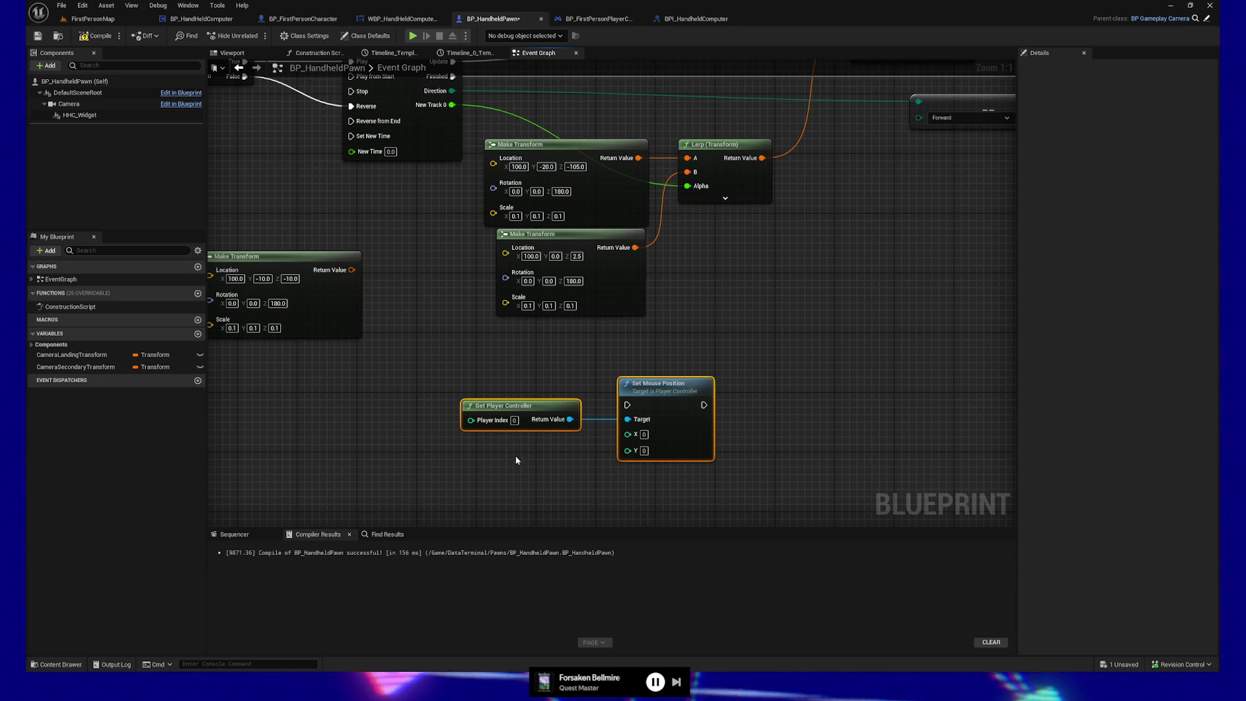
left_click_drag(515, 455, 508, 372)
Add a Get Viewport Size node and split its output into X and Y
right_click(384, 433)
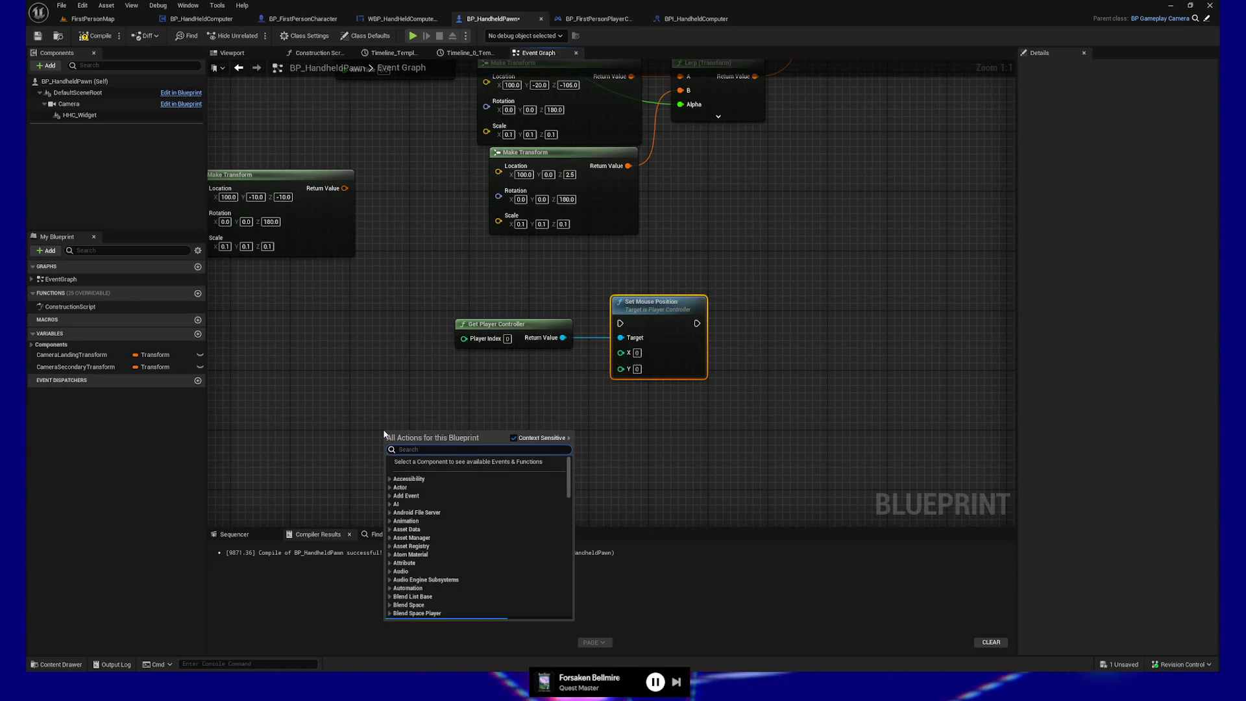
type("get viewport size")
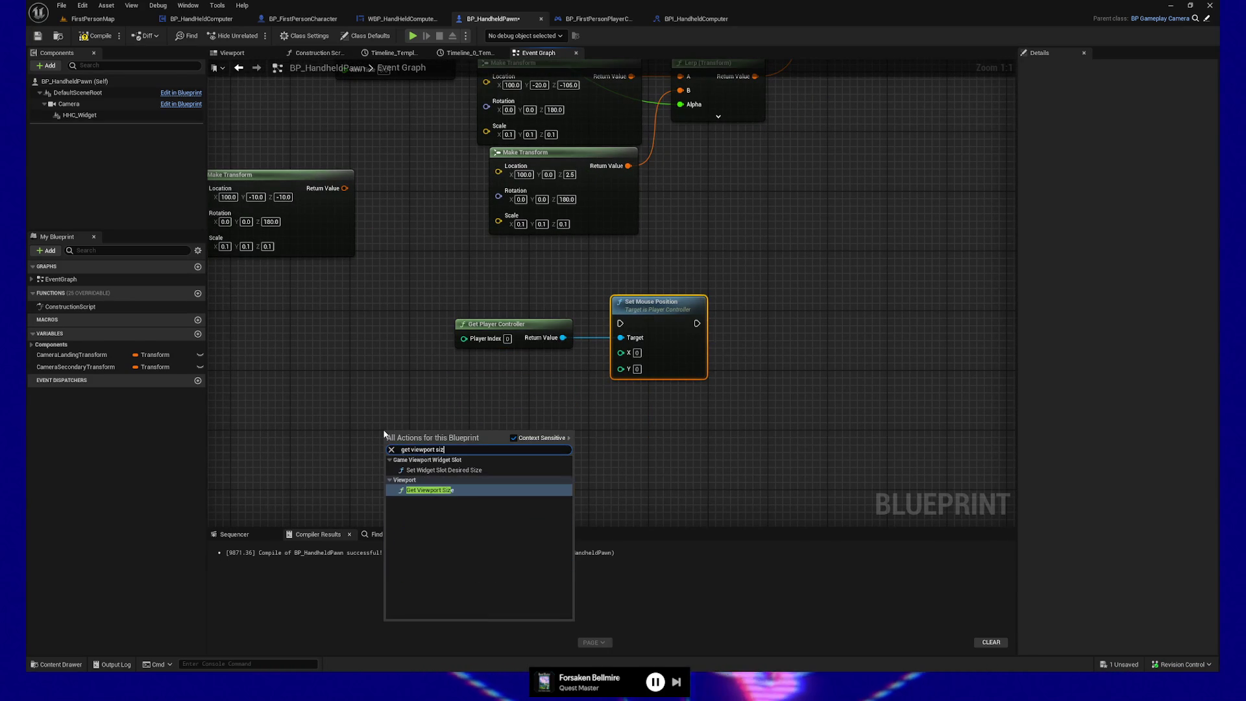
key("Return")
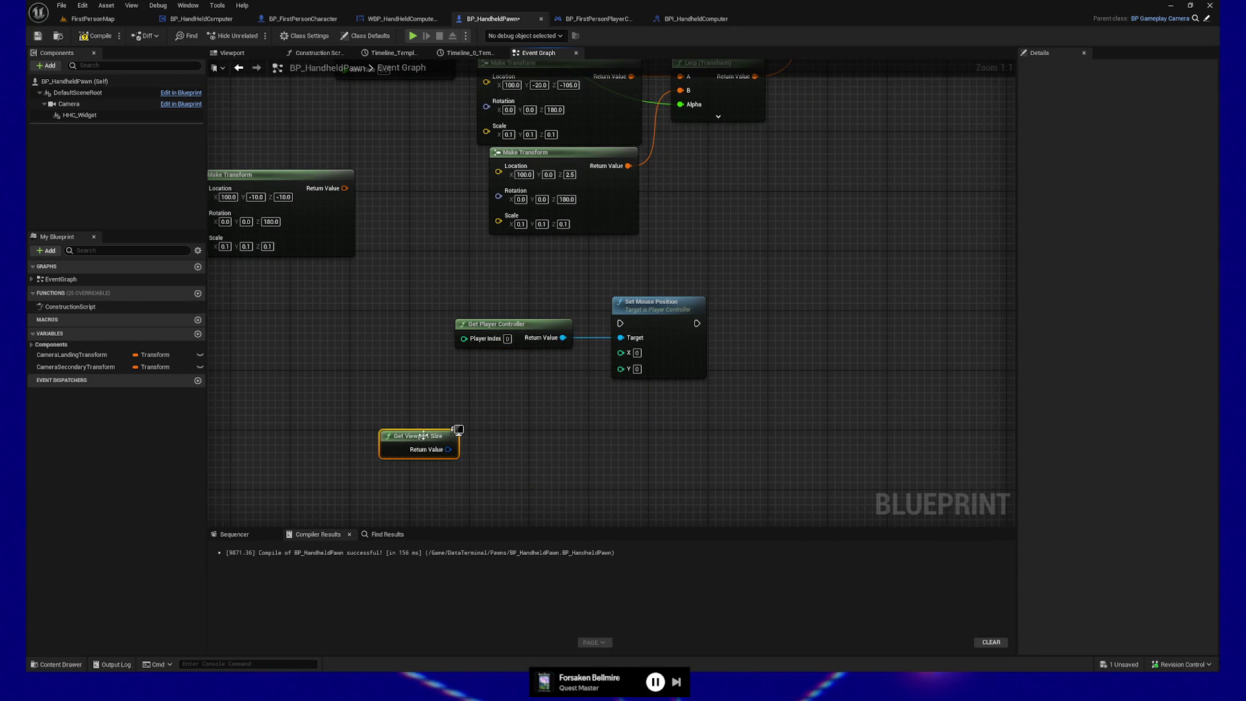
left_click_drag(423, 436, 415, 428)
right_click(440, 442)
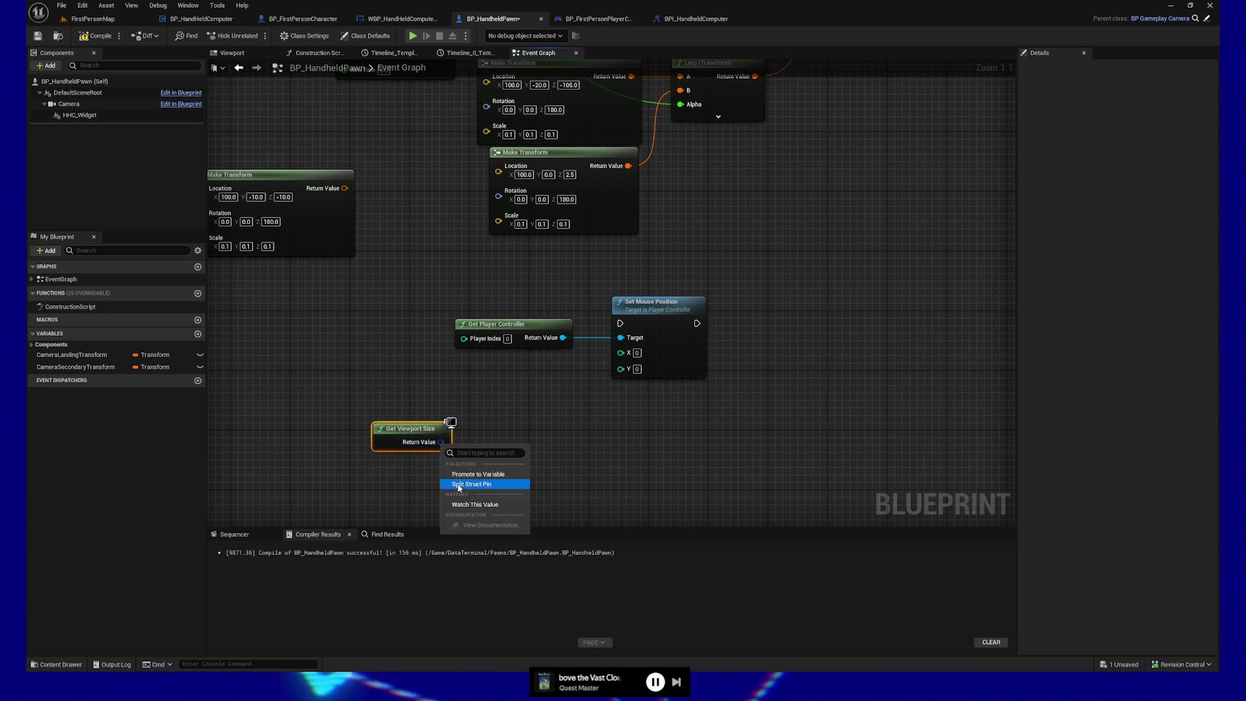
left_click(458, 485)
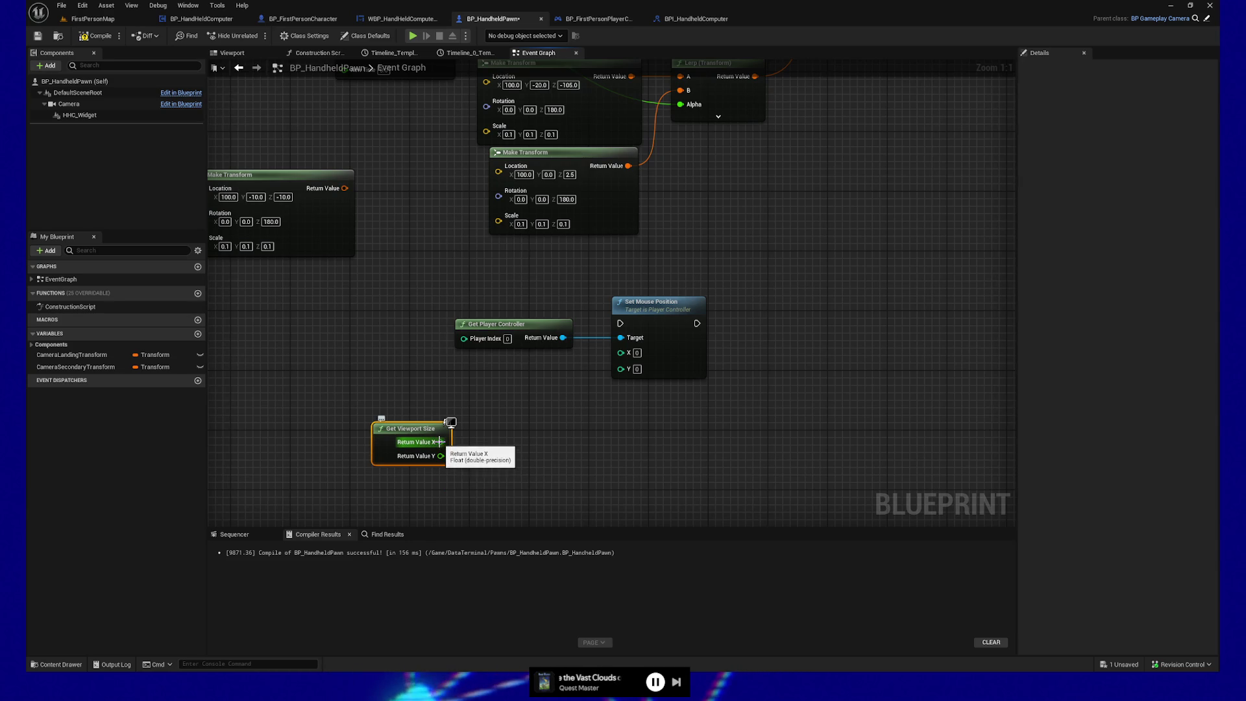
Route viewport X through Safe Divide into Truncate, and duplicate Truncate for the lower Safe Divide result
left_click_drag(439, 442, 499, 446)
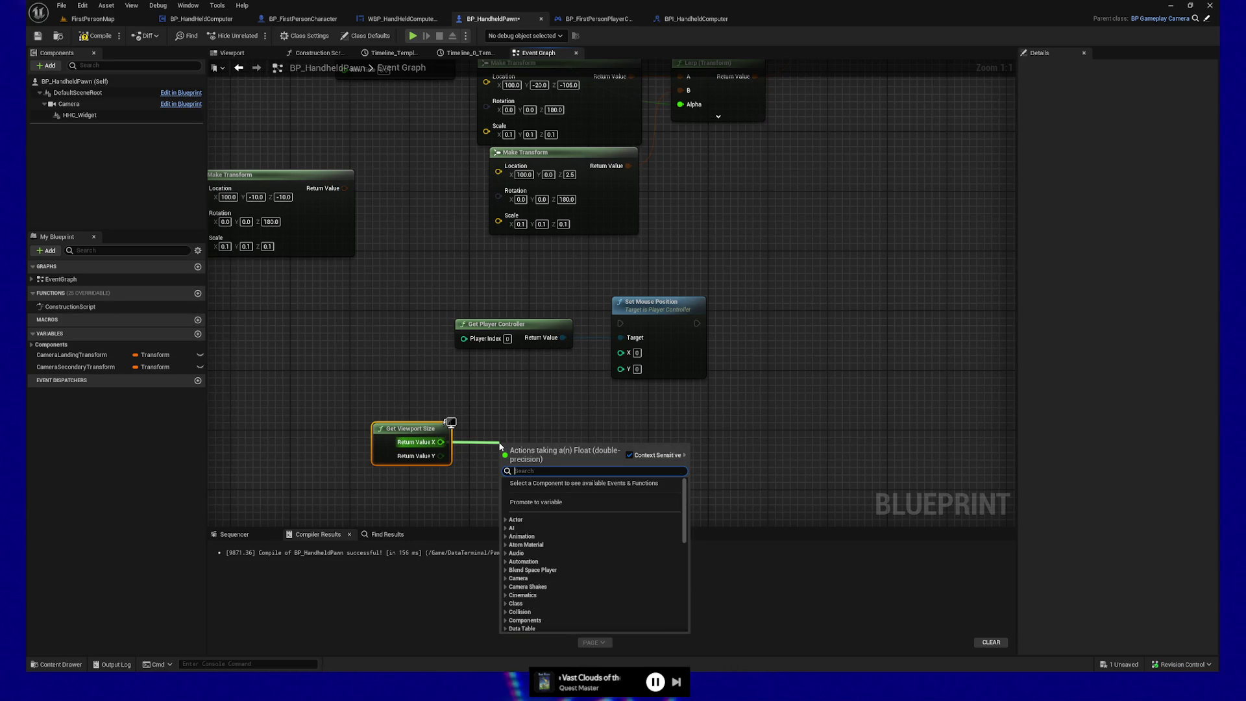
type("divide")
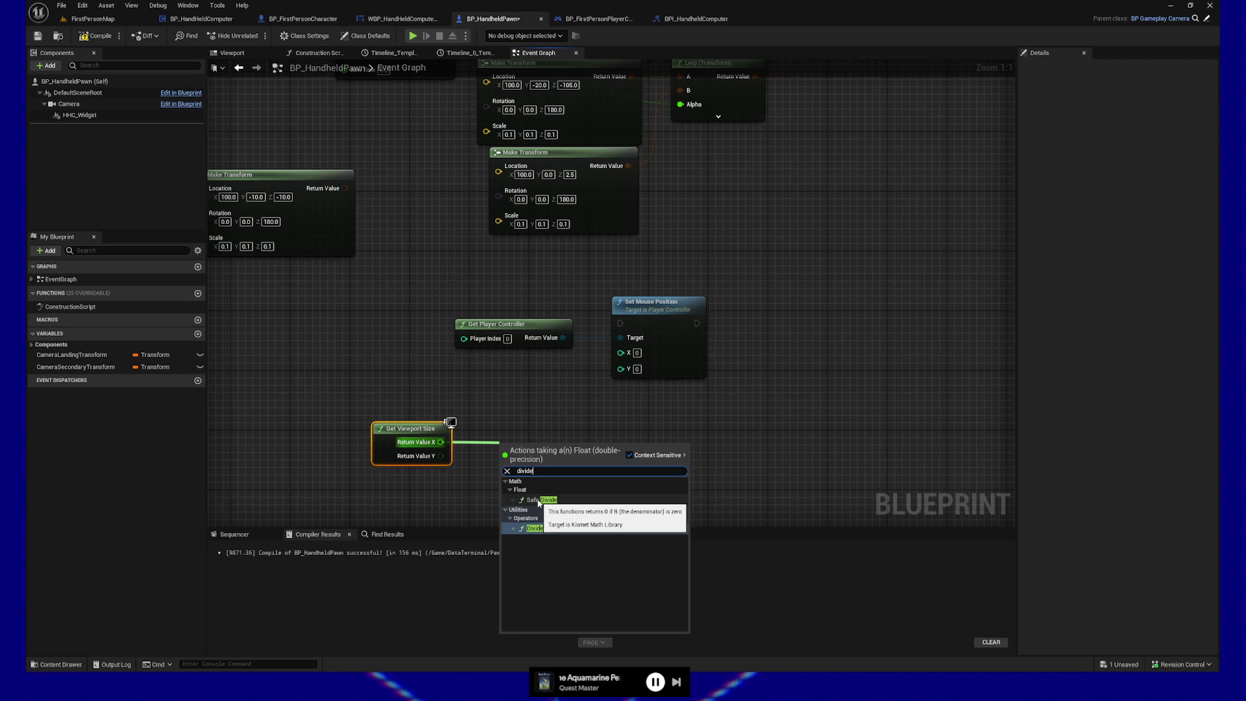
left_click(539, 499)
left_click_drag(554, 445, 620, 449)
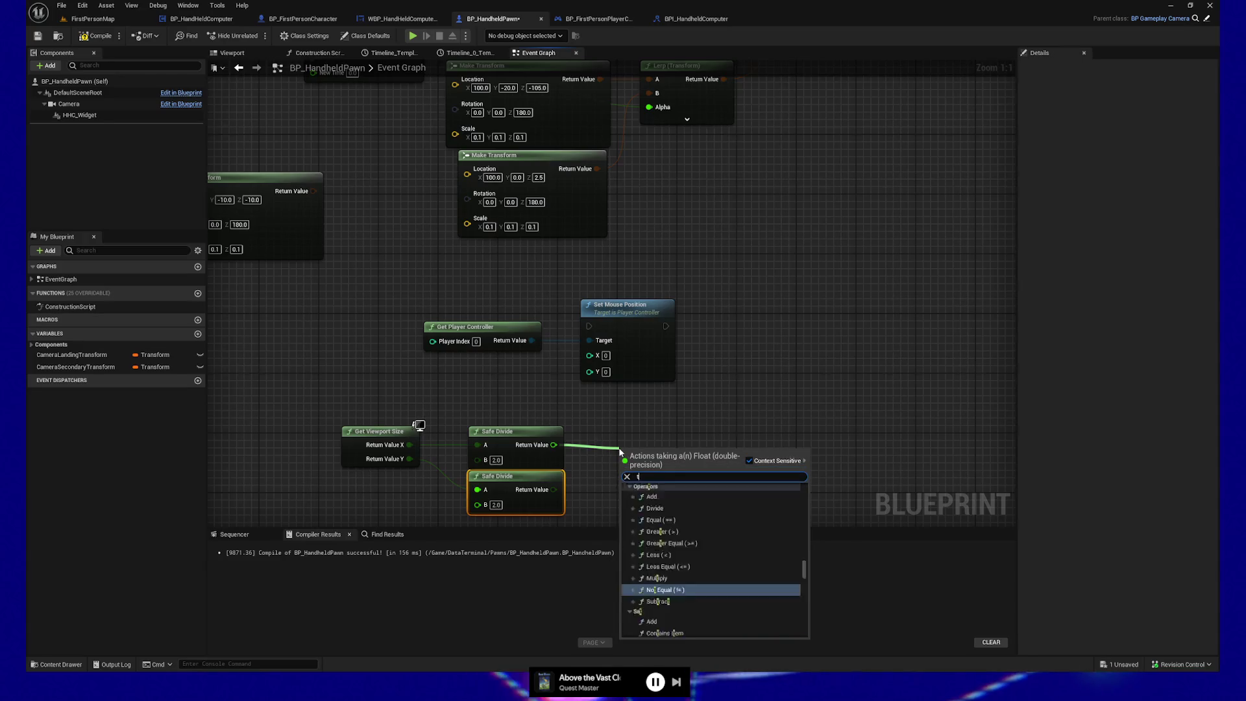
type("truncat")
left_click(687, 505)
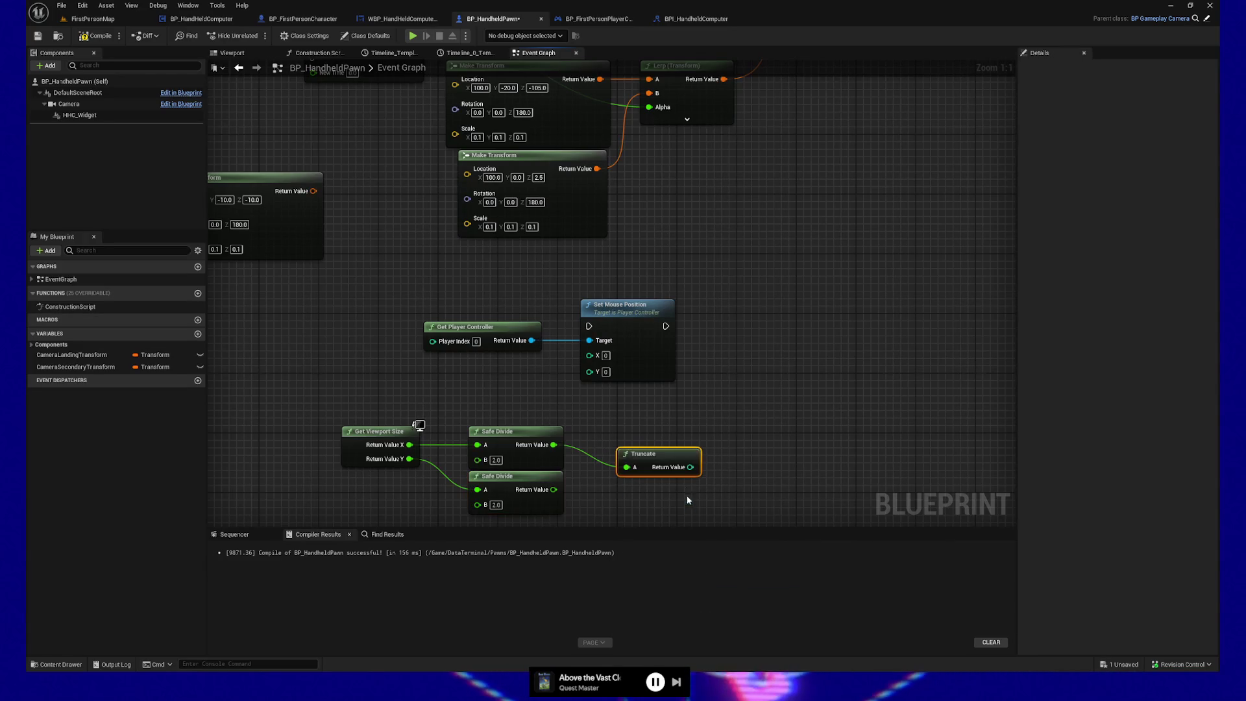
key("ctrl+c")
key("ctrl+v")
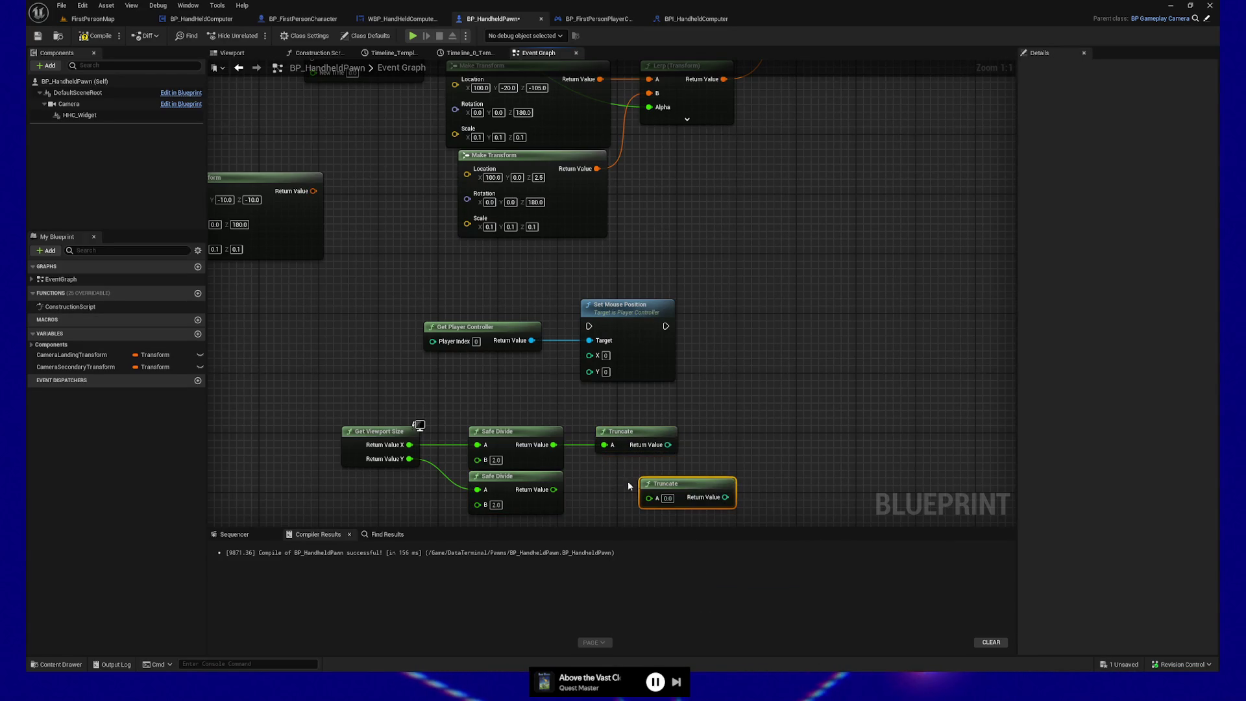
mouse_move(554, 490)
left_mouse_down()
mouse_move(649, 497)
mouse_move(630, 481)
left_mouse_up()
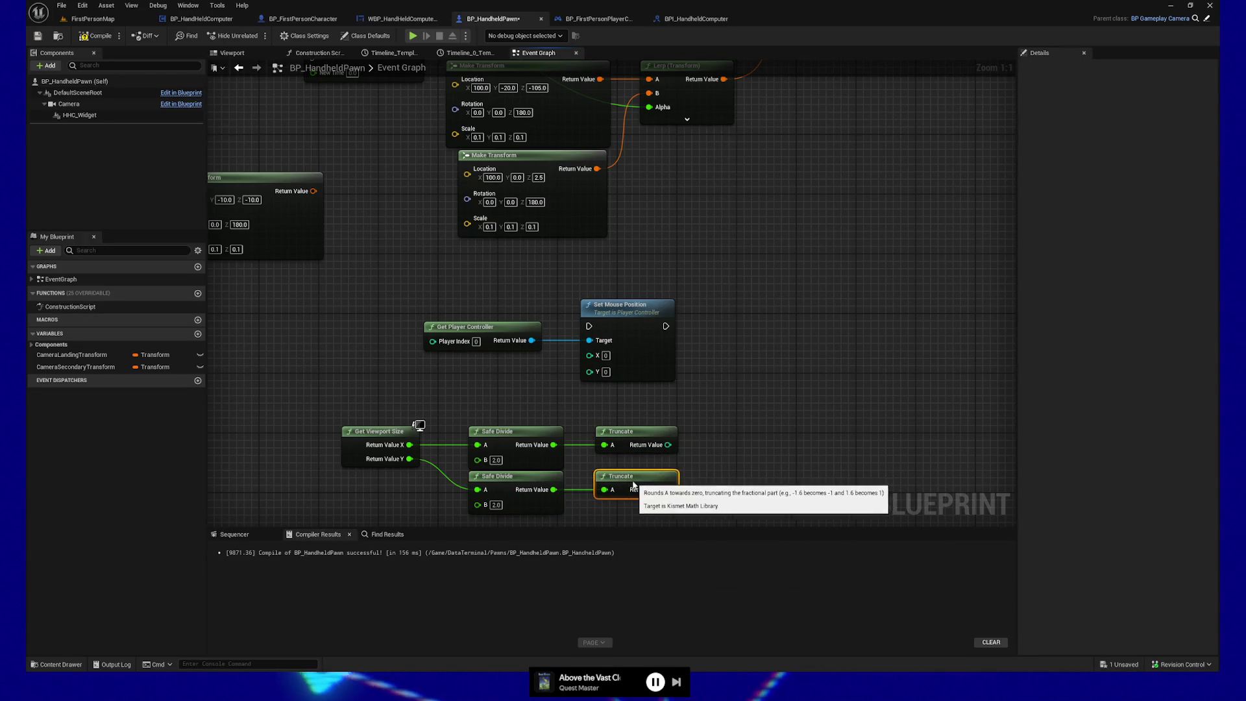
Feed the two Truncate results into Set Mouse Position's X and Y inputs
mouse_move(668, 444)
left_mouse_down()
mouse_move(584, 399)
mouse_move(589, 354)
left_mouse_up()
left_click_drag(668, 489, 671, 481)
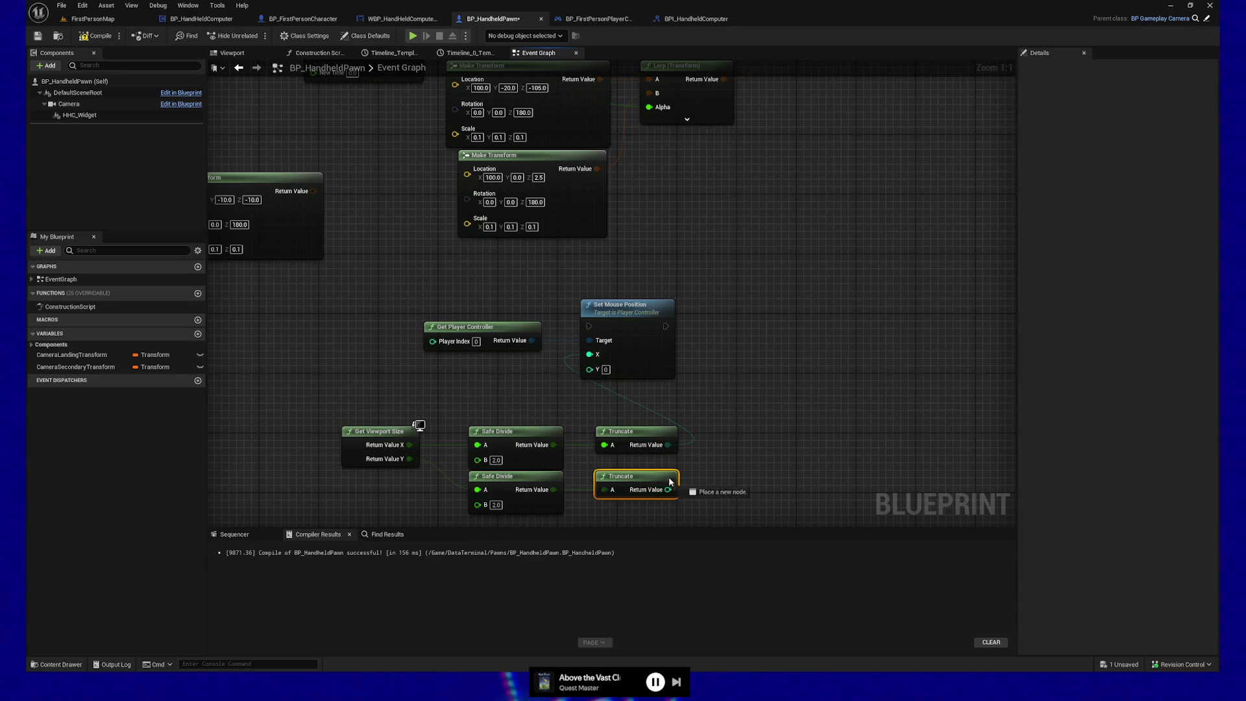
left_click_drag(585, 373, 588, 370)
scroll(672, 350, "down", 2)
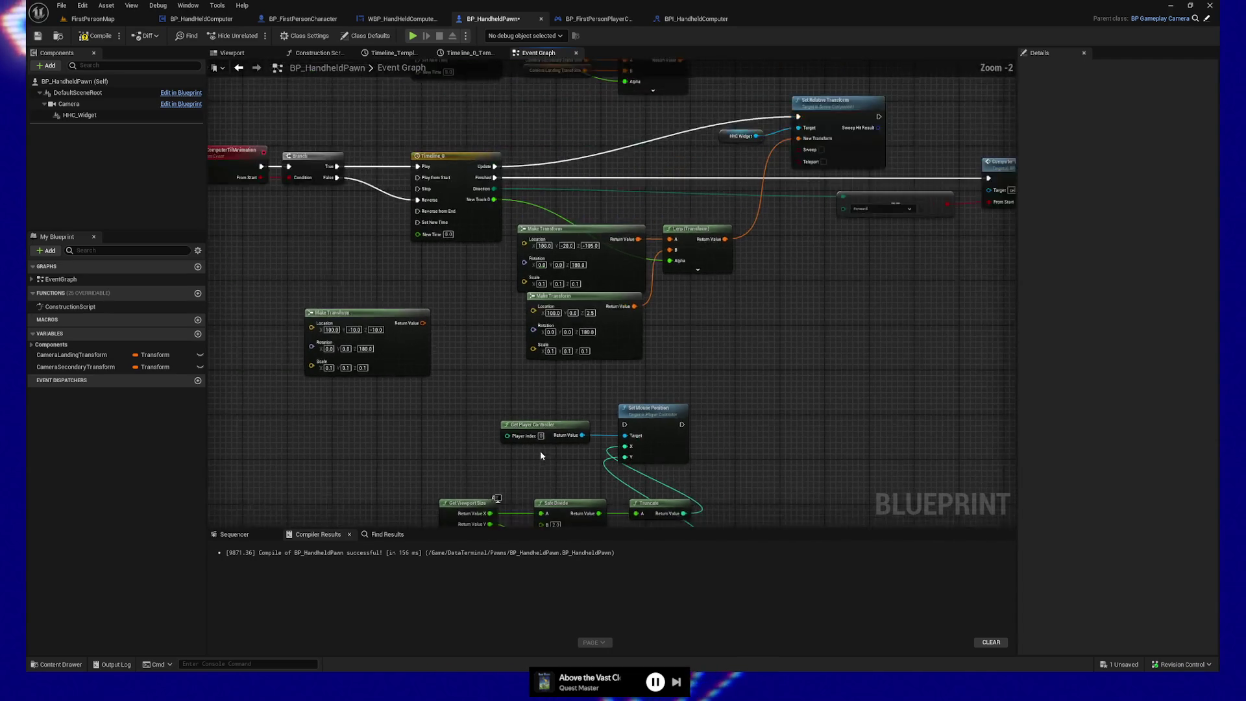
Move the mouse-position node group beside SET and connect SET's exec to Set Mouse Position
left_click_drag(441, 273, 722, 432)
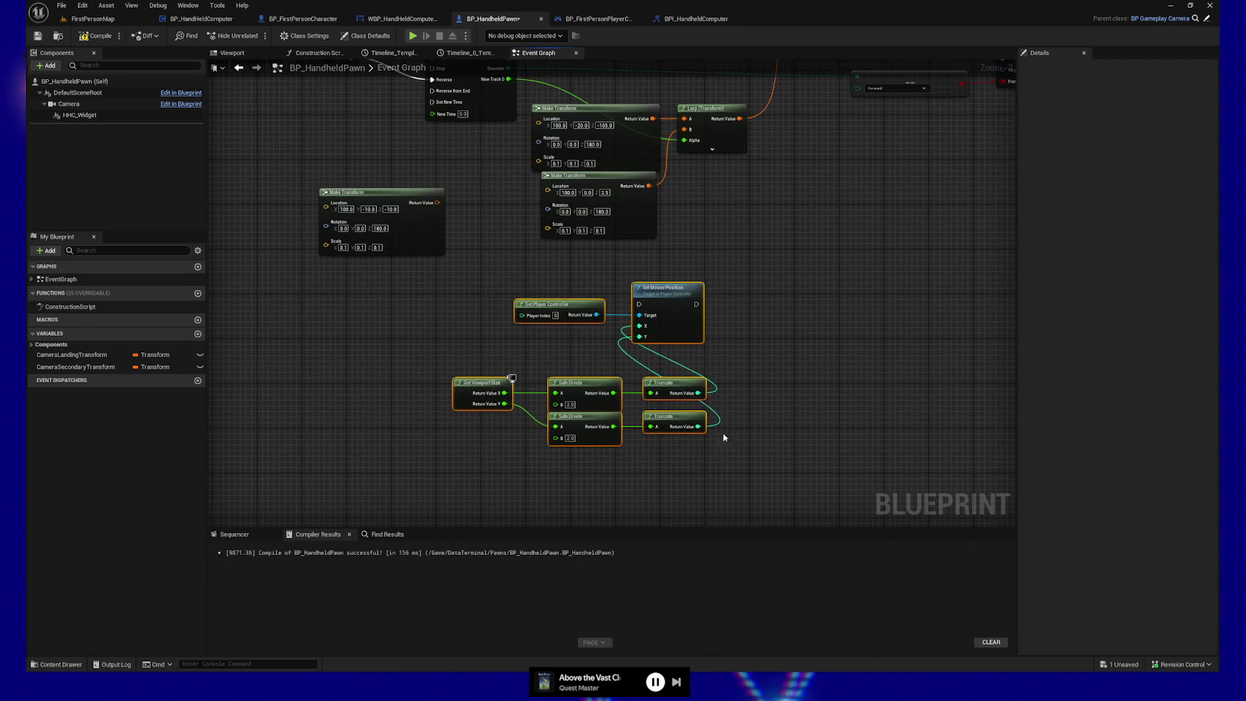
left_click_drag(793, 286, 796, 423)
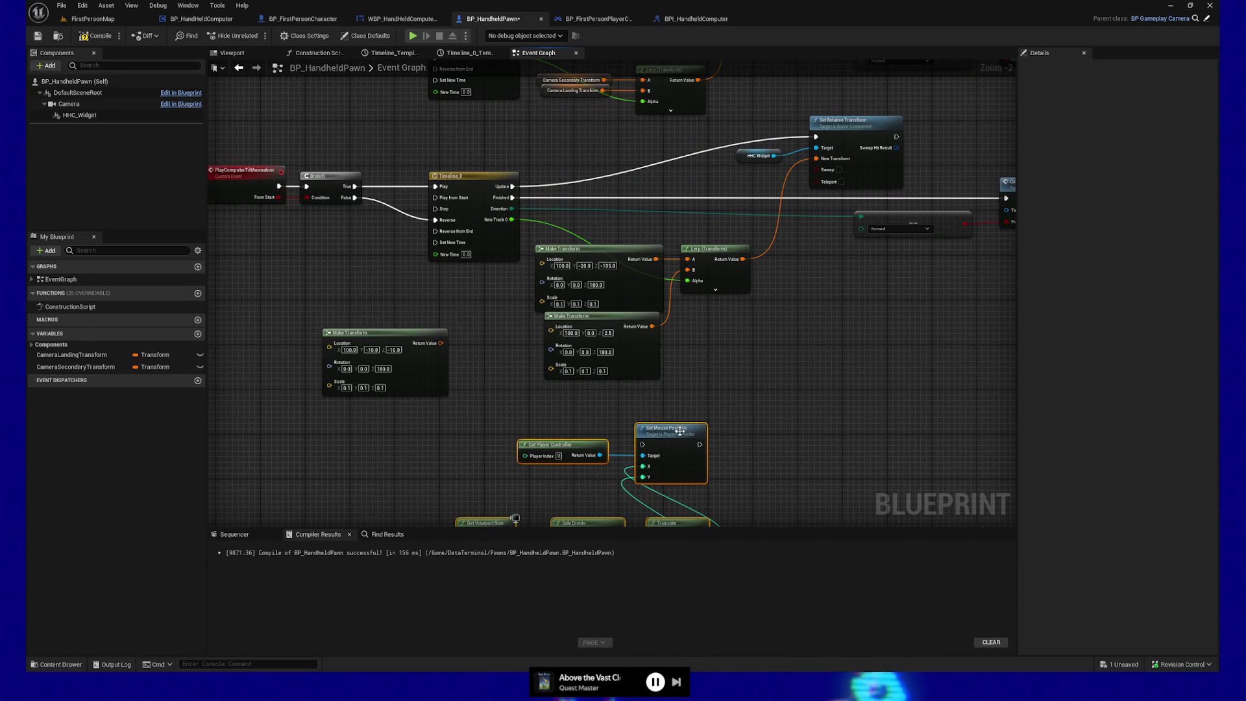
mouse_move(680, 431)
left_mouse_down()
mouse_move(836, 395)
mouse_move(539, 484)
mouse_move(665, 451)
left_mouse_up()
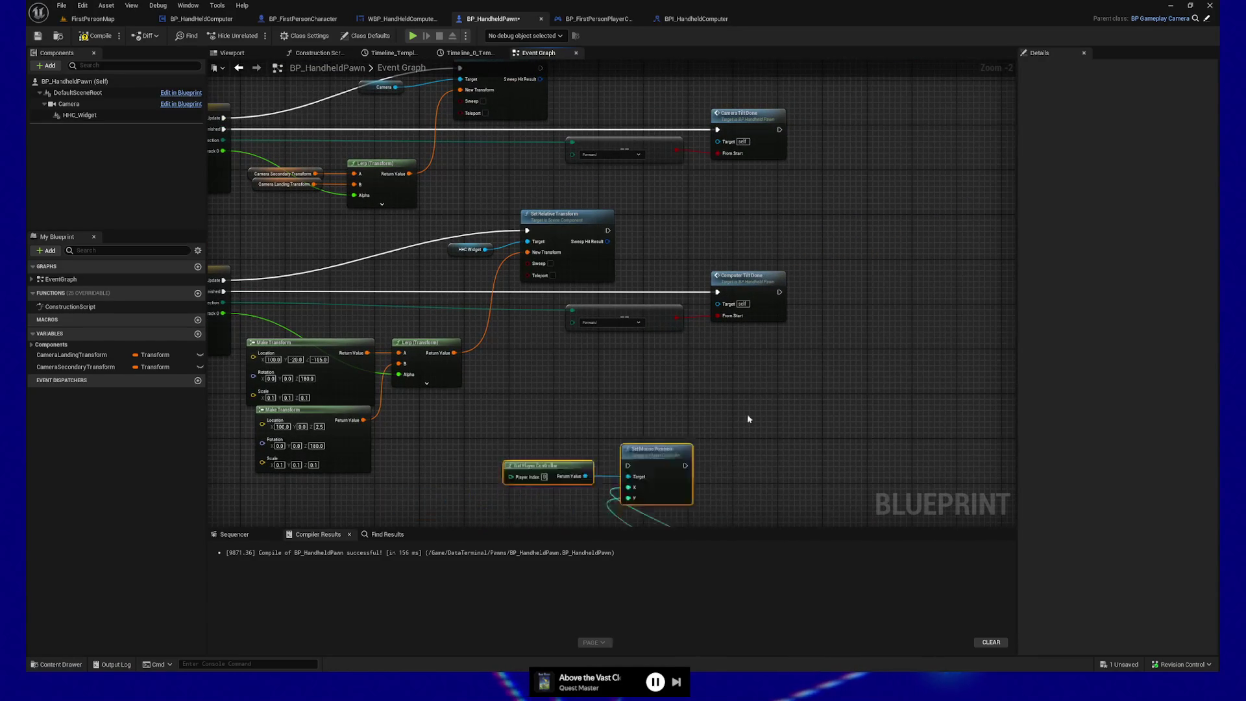
mouse_move(750, 419)
left_mouse_down()
mouse_move(879, 236)
mouse_move(871, 433)
left_mouse_up()
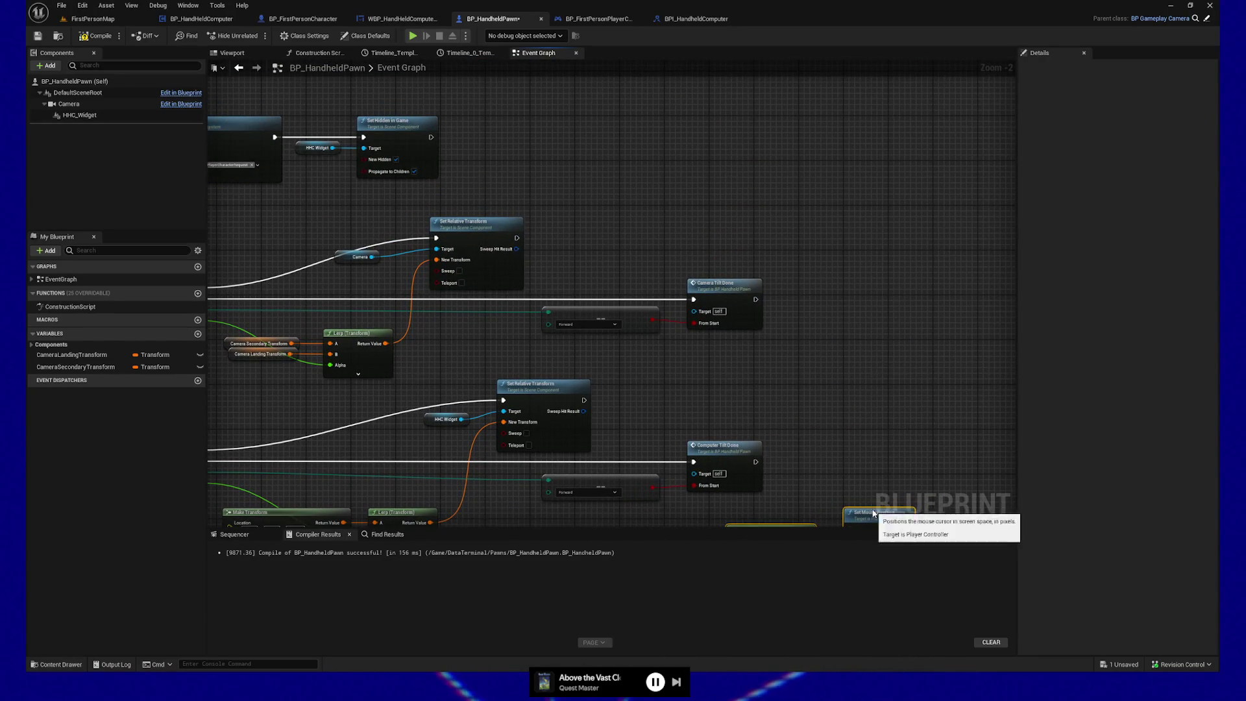
mouse_move(875, 511)
left_mouse_down()
mouse_move(772, 125)
mouse_move(733, 97)
left_mouse_up()
mouse_move(556, 122)
left_mouse_down()
mouse_move(750, 226)
mouse_move(715, 308)
mouse_move(642, 388)
left_mouse_up()
left_click_drag(880, 405, 959, 169)
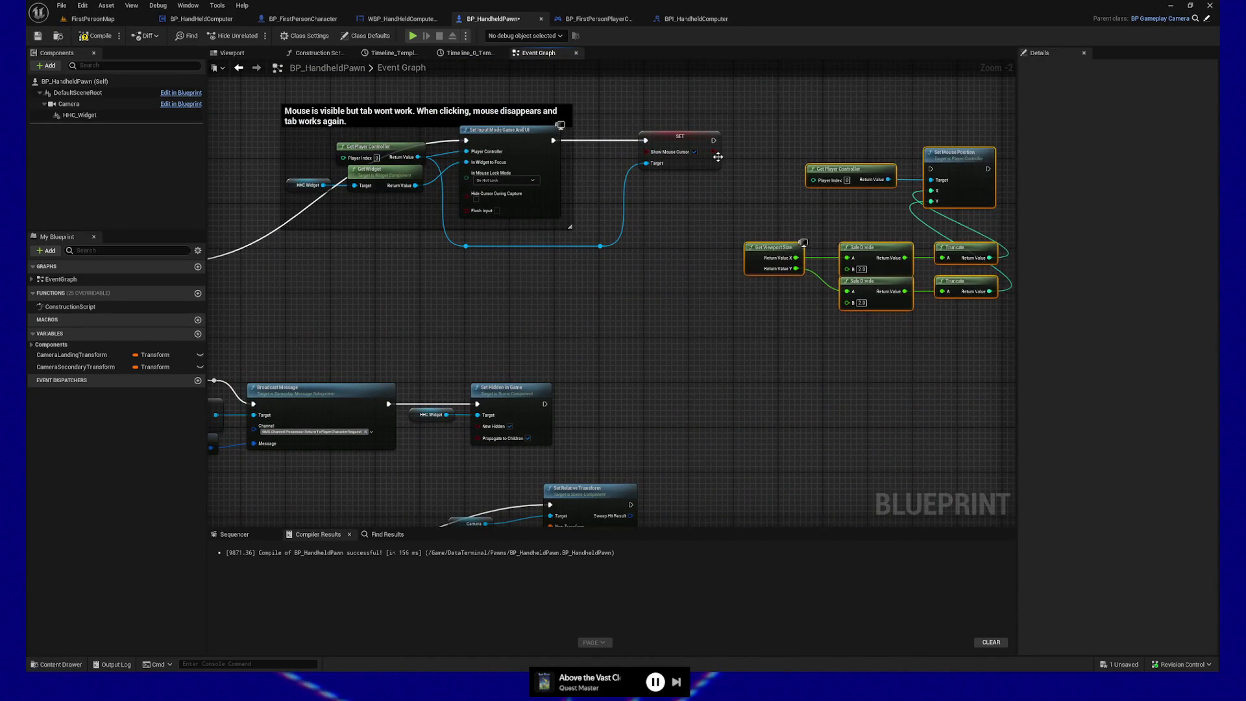
mouse_move(714, 142)
left_mouse_down()
mouse_move(935, 170)
mouse_move(961, 145)
left_mouse_up()
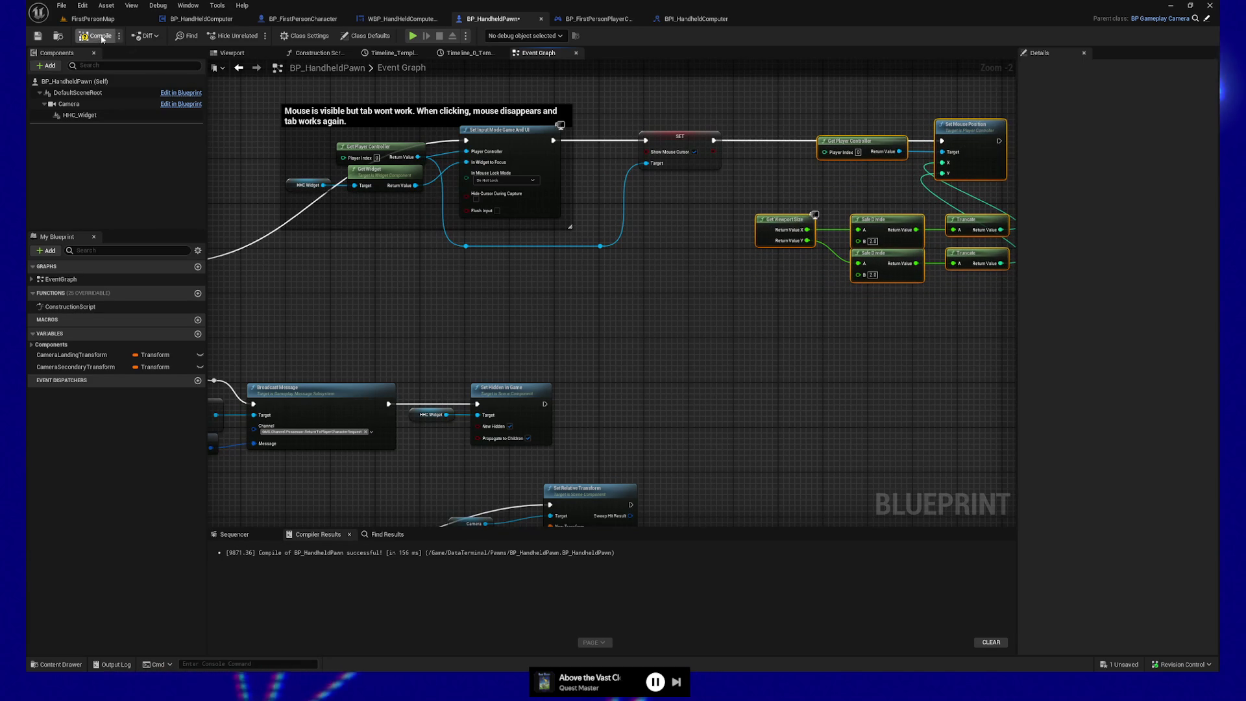
Compile and save BP_HandheldPawn with the new mouse-centering nodes, then launch a play-test
left_click_drag(878, 243, 754, 297)
mouse_move(971, 390)
left_mouse_down()
mouse_move(598, 112)
mouse_move(973, 431)
left_mouse_up()
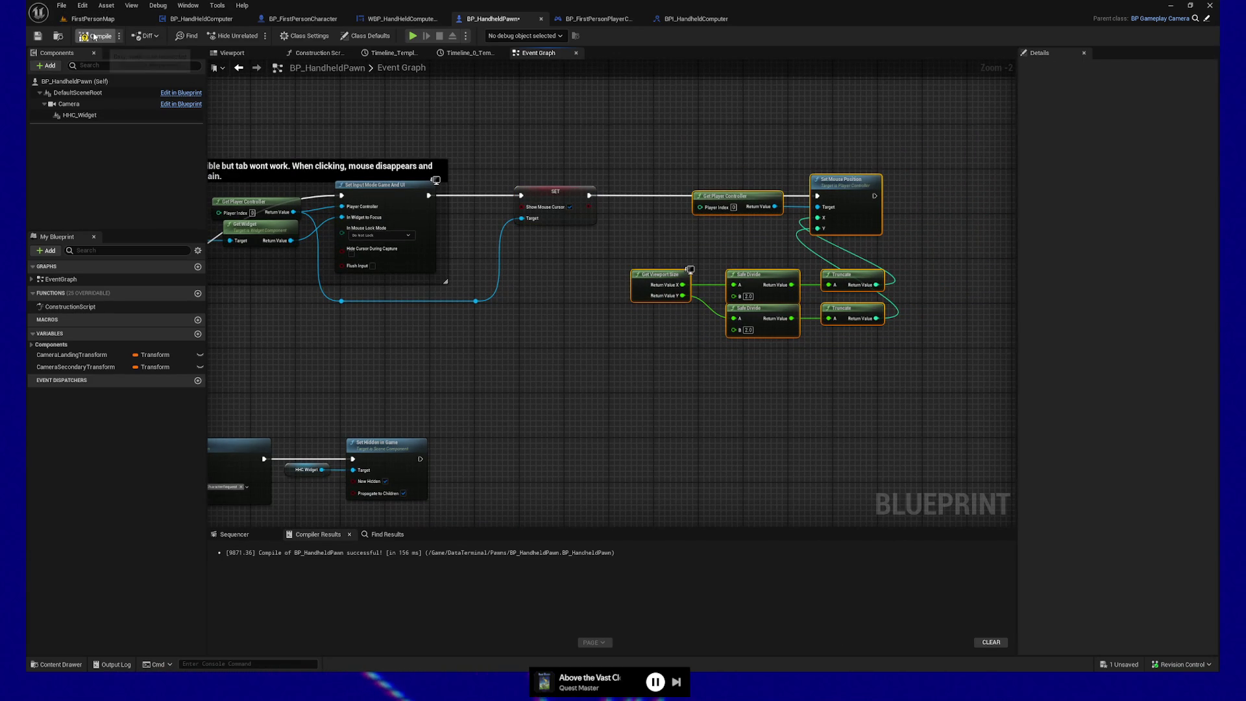
left_click(37, 37)
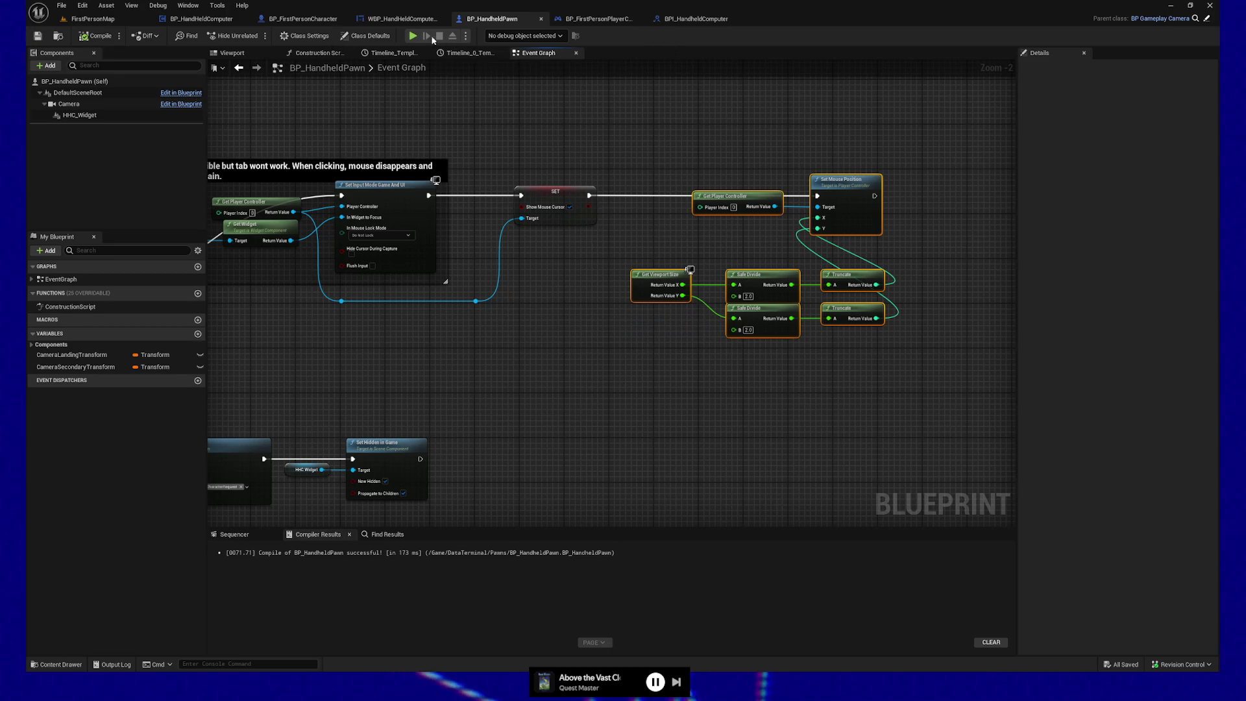
left_click(412, 36)
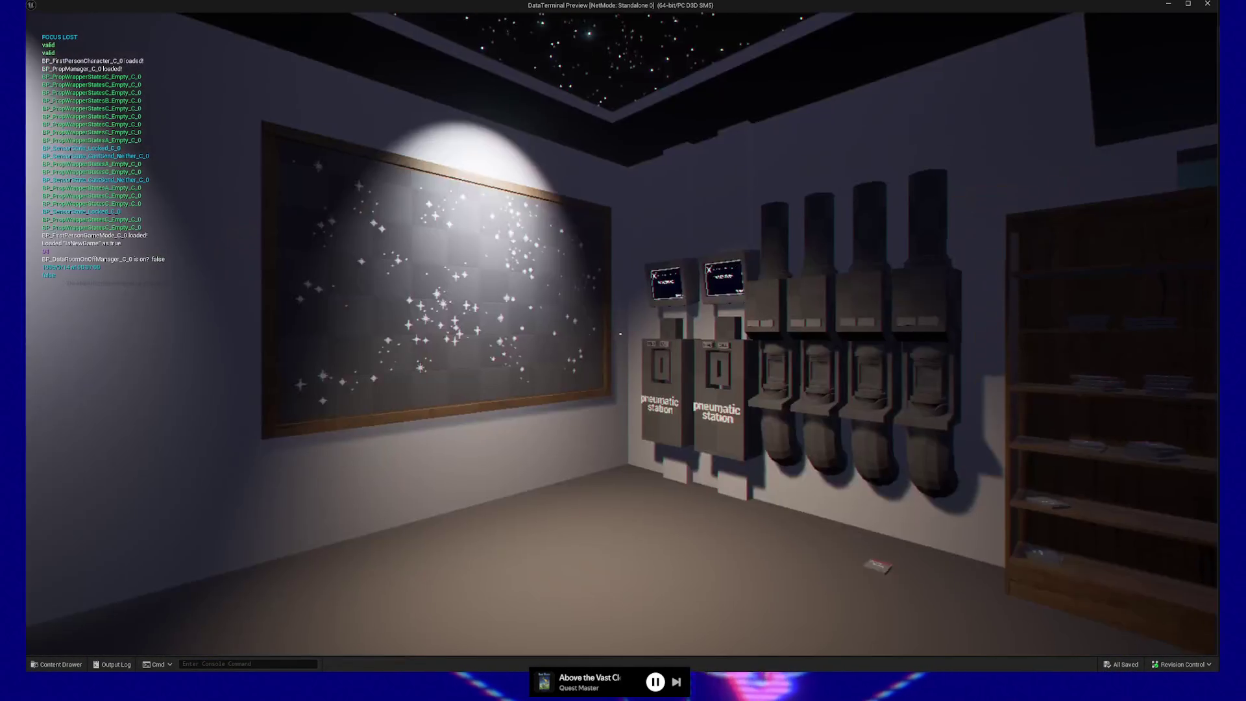
Pause the play-test from the message screen and resume playing
key("Escape")
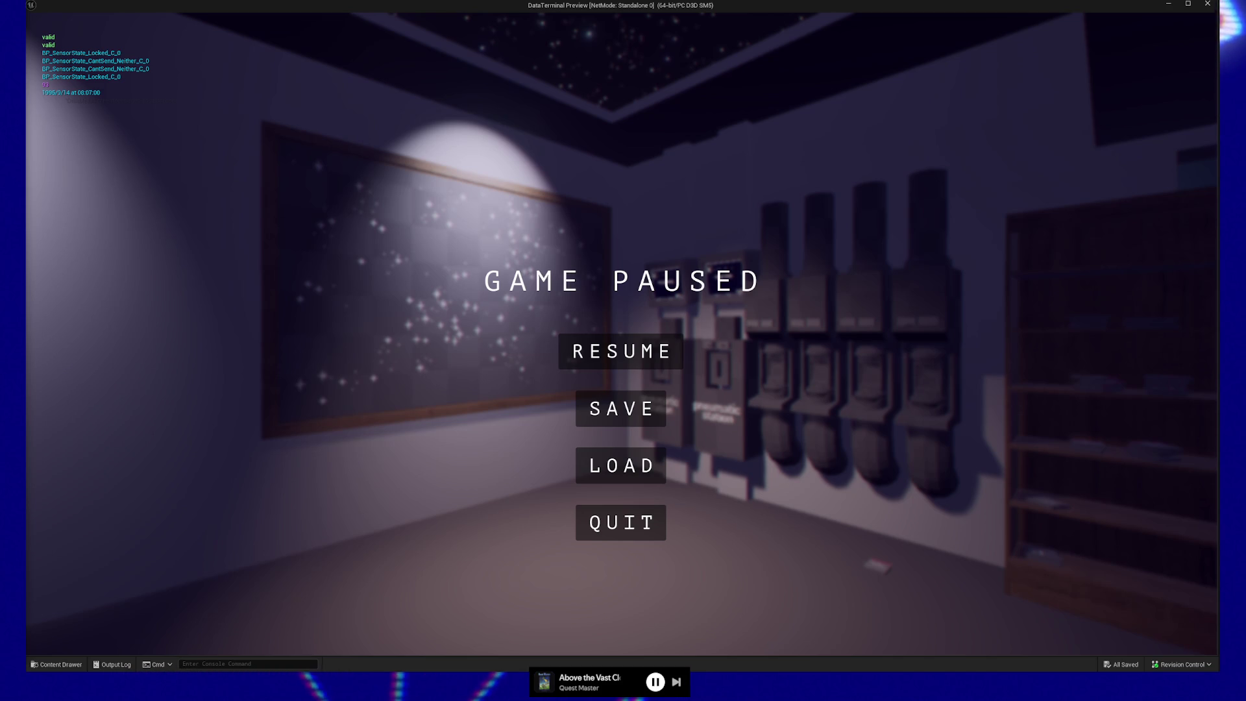
left_click(635, 356)
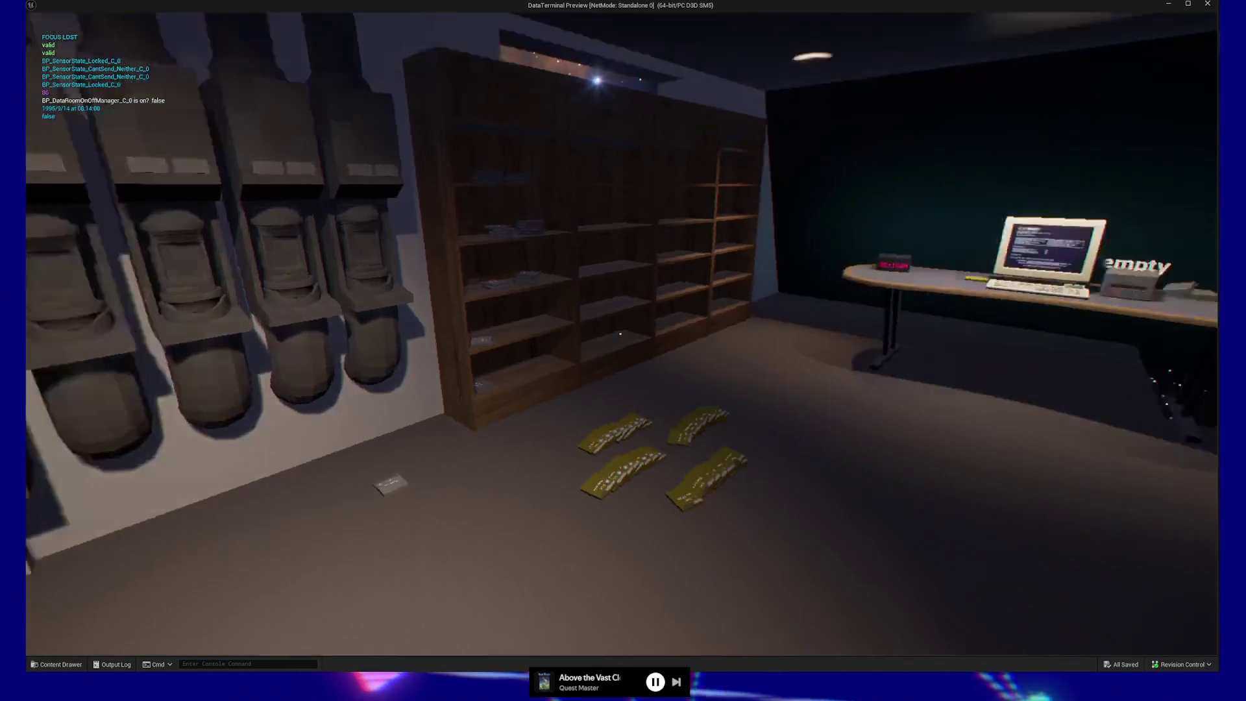
Walk up the stairs, through the door and toward the corridor, dismissing each teal message panel
key("w")
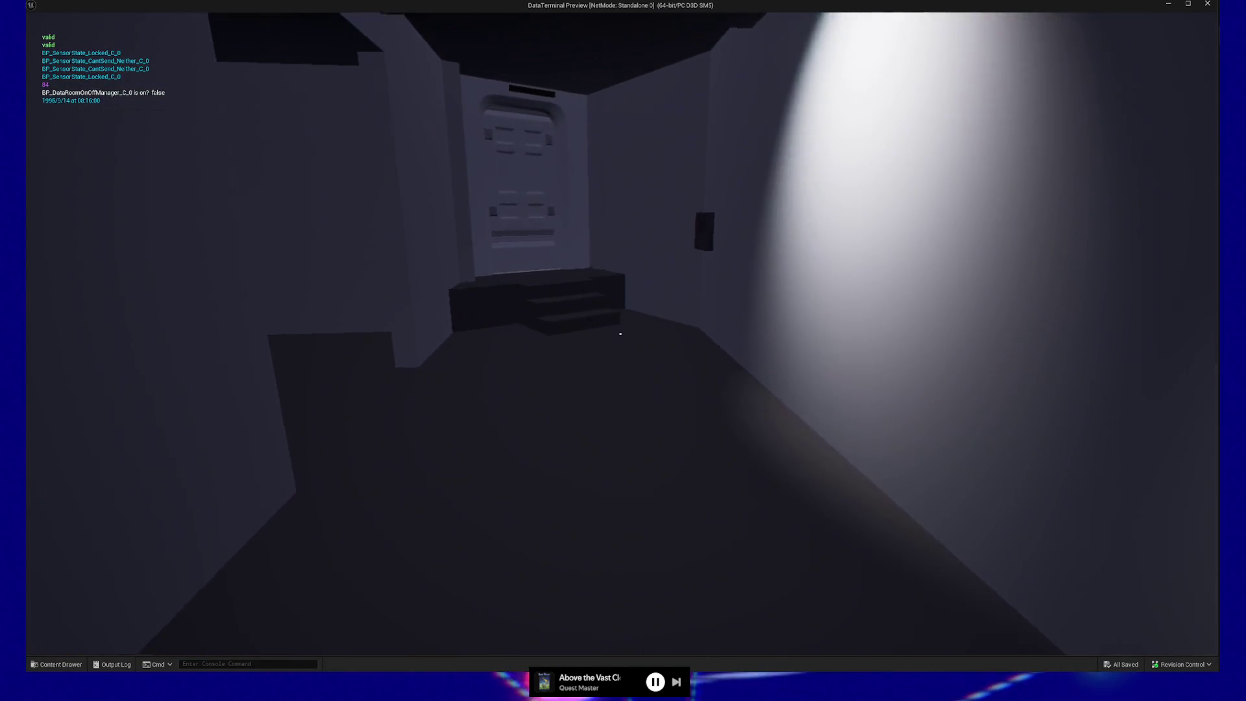
key("w")
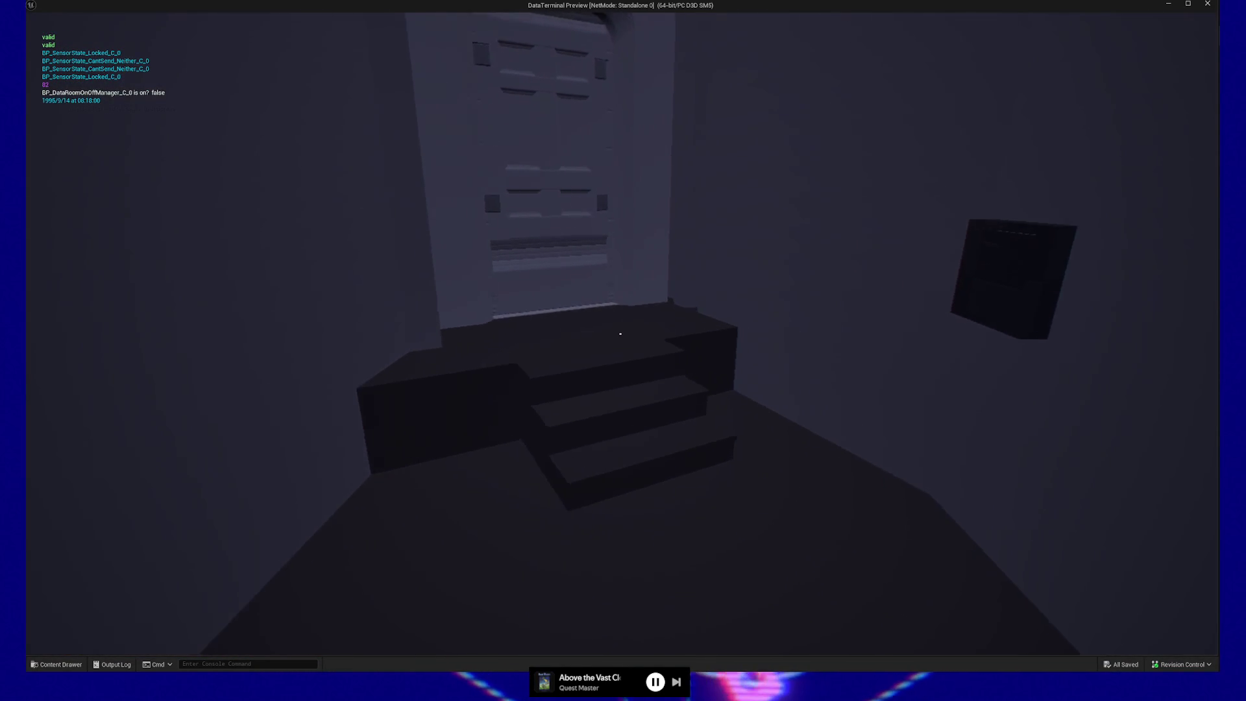
key("w")
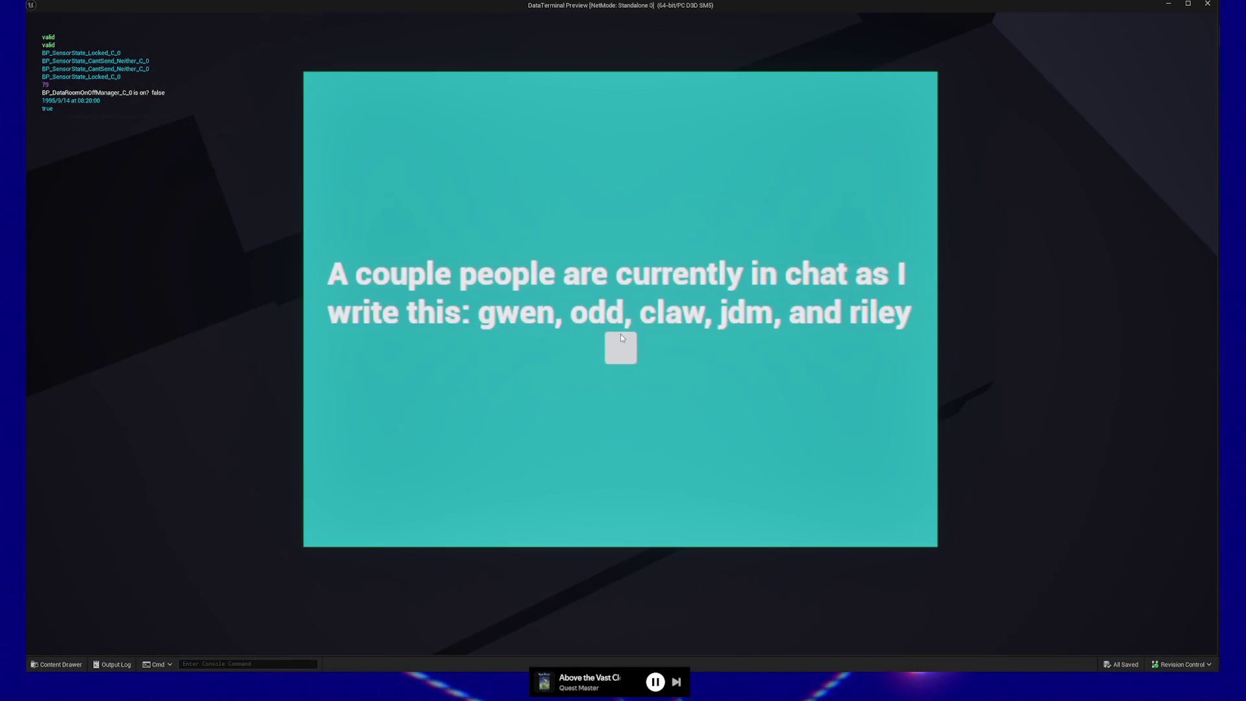
left_click(620, 333)
key("w")
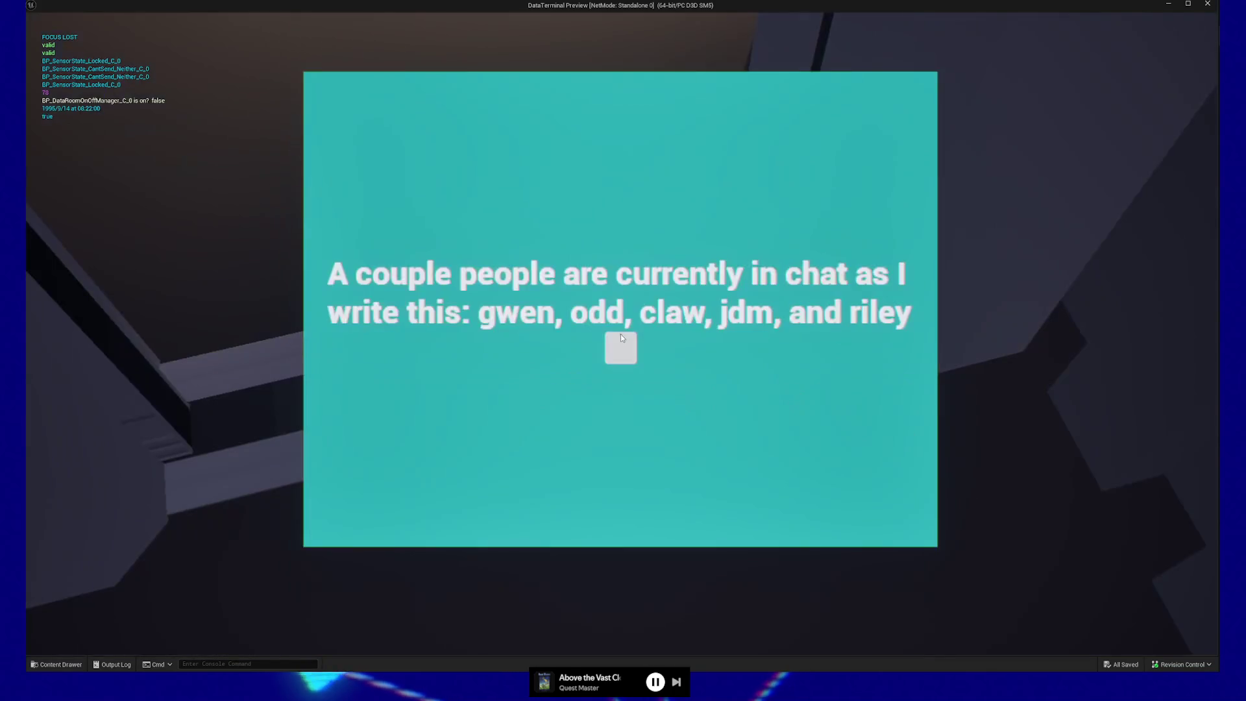
left_click(621, 337)
key("w")
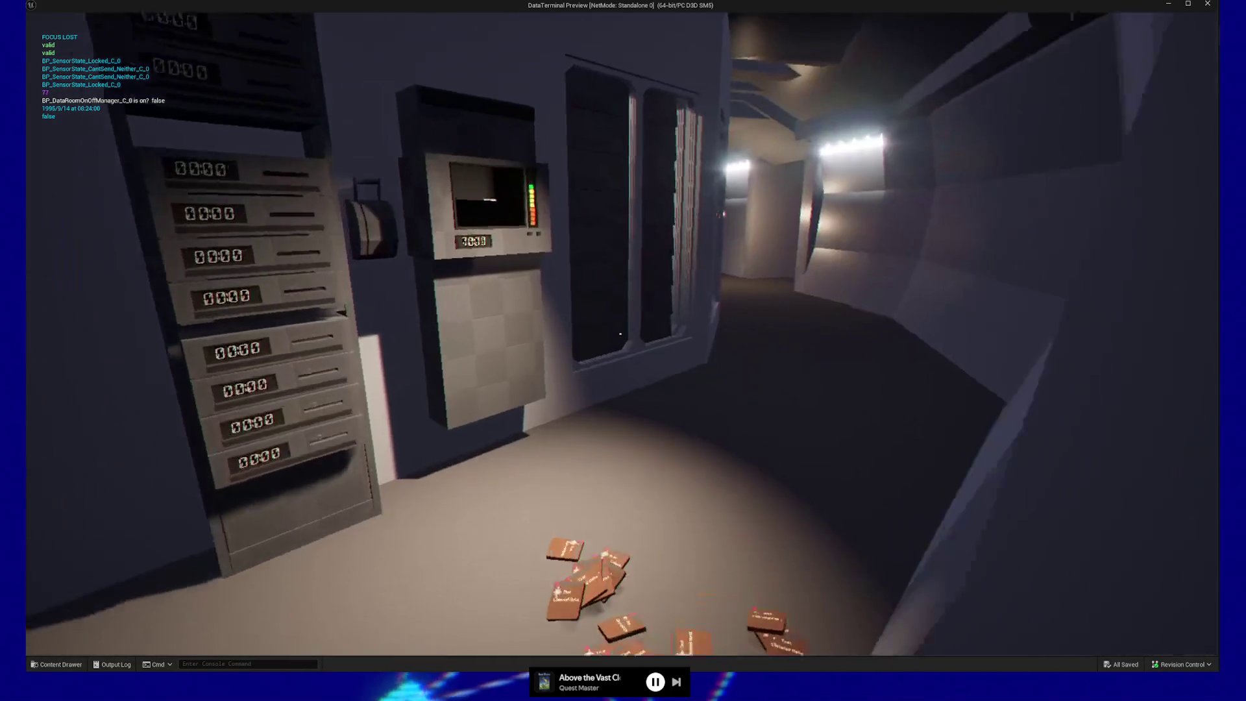
key("w")
left_click(621, 334)
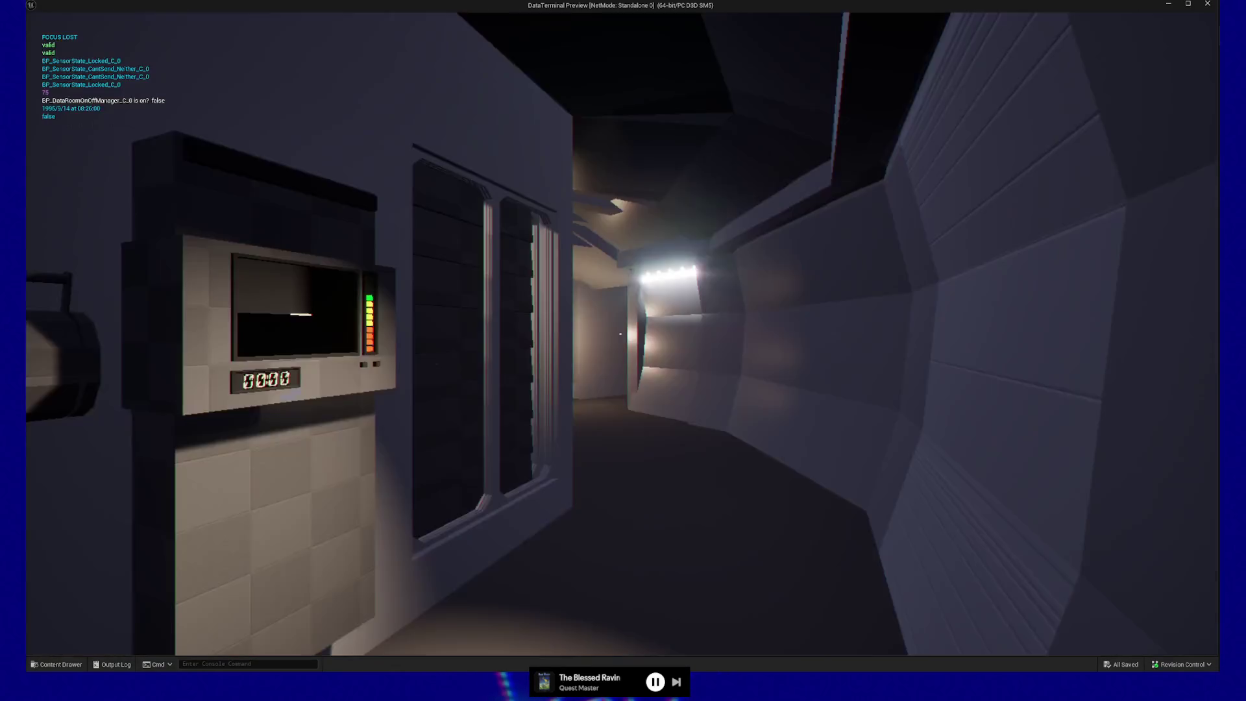
Pause, resume to read the floor item's text, then quit the play-test to the editor
key("Escape")
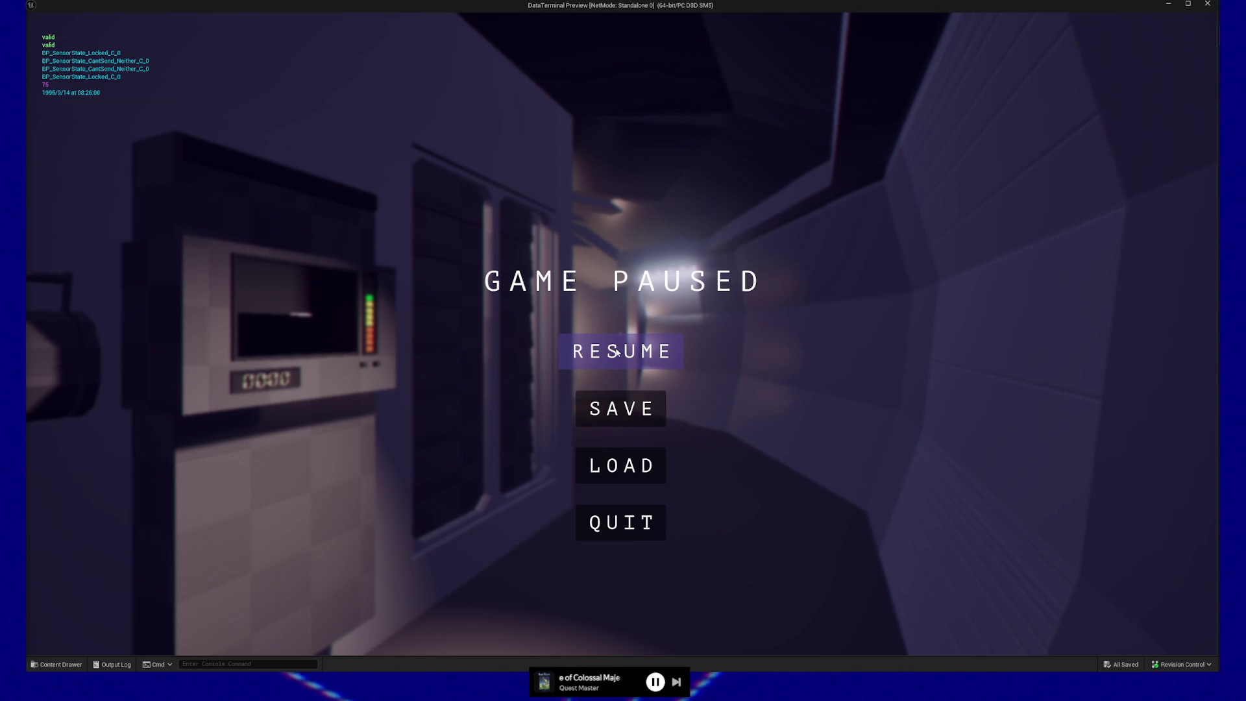
left_click(621, 361)
left_click(622, 350)
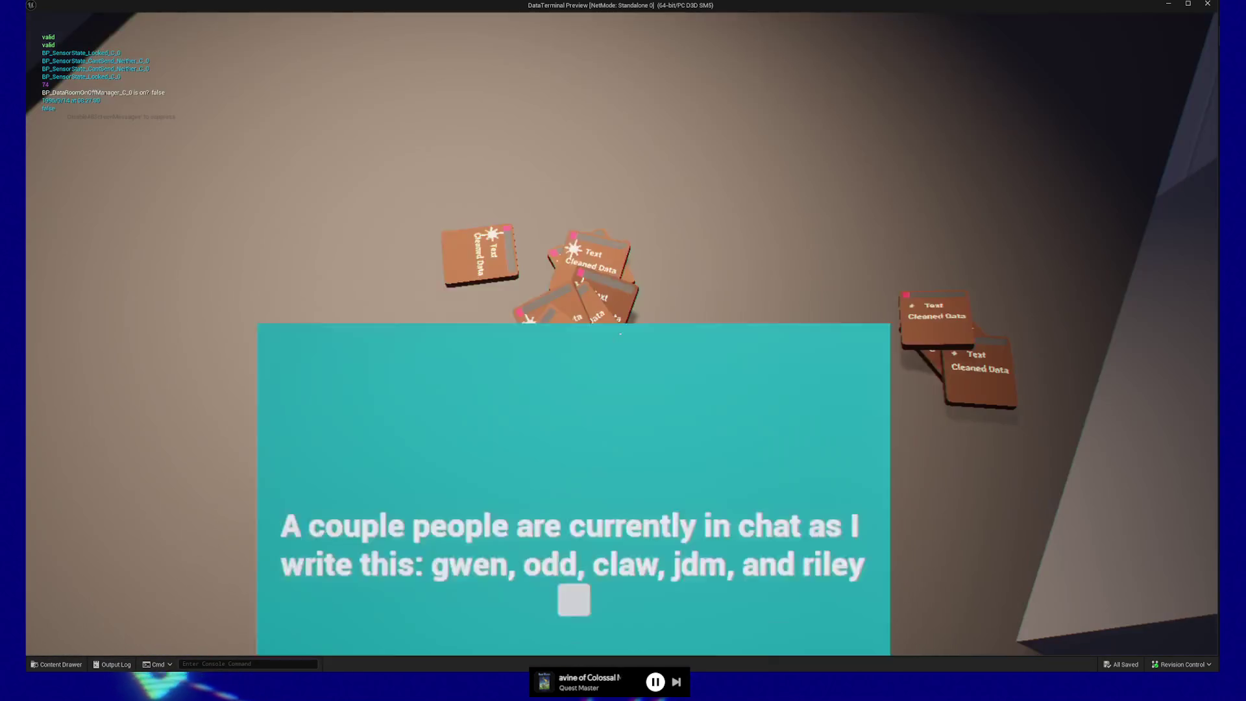
key("Escape")
key("Escape")
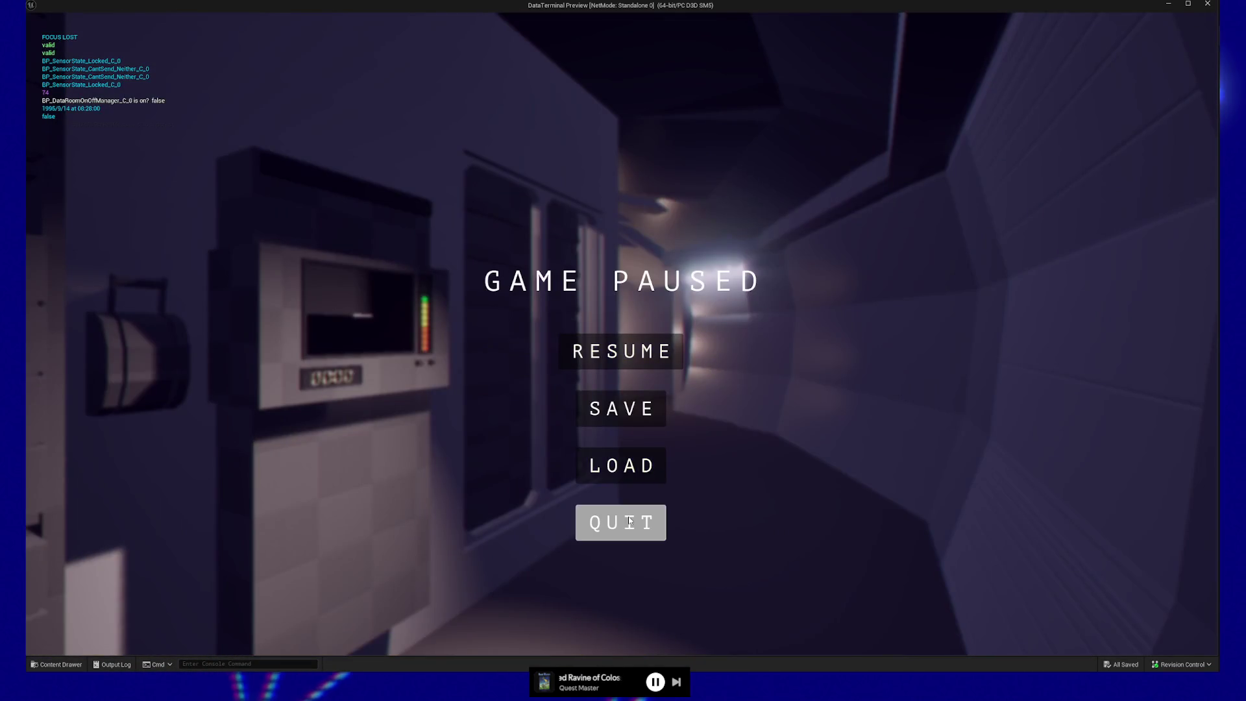
left_click(623, 520)
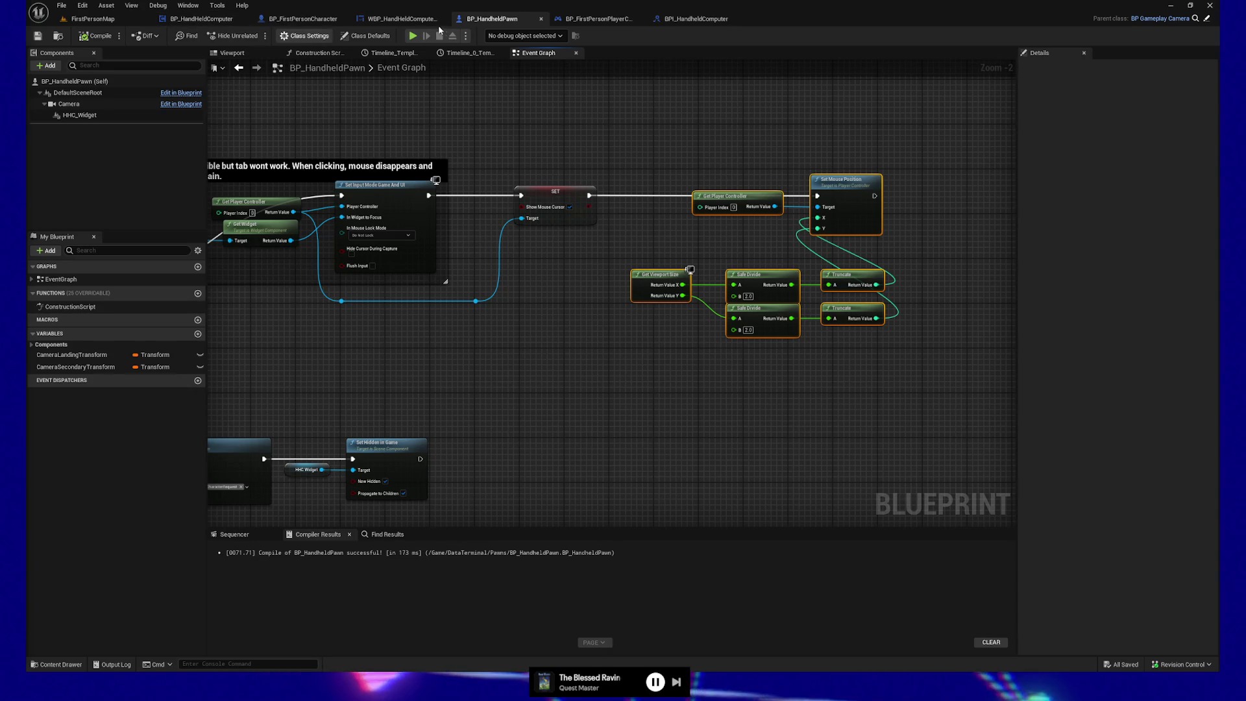
In BP_FirstPersonCharacter's Viewport, set the Cube's Y rotation to -40°
left_click(310, 20)
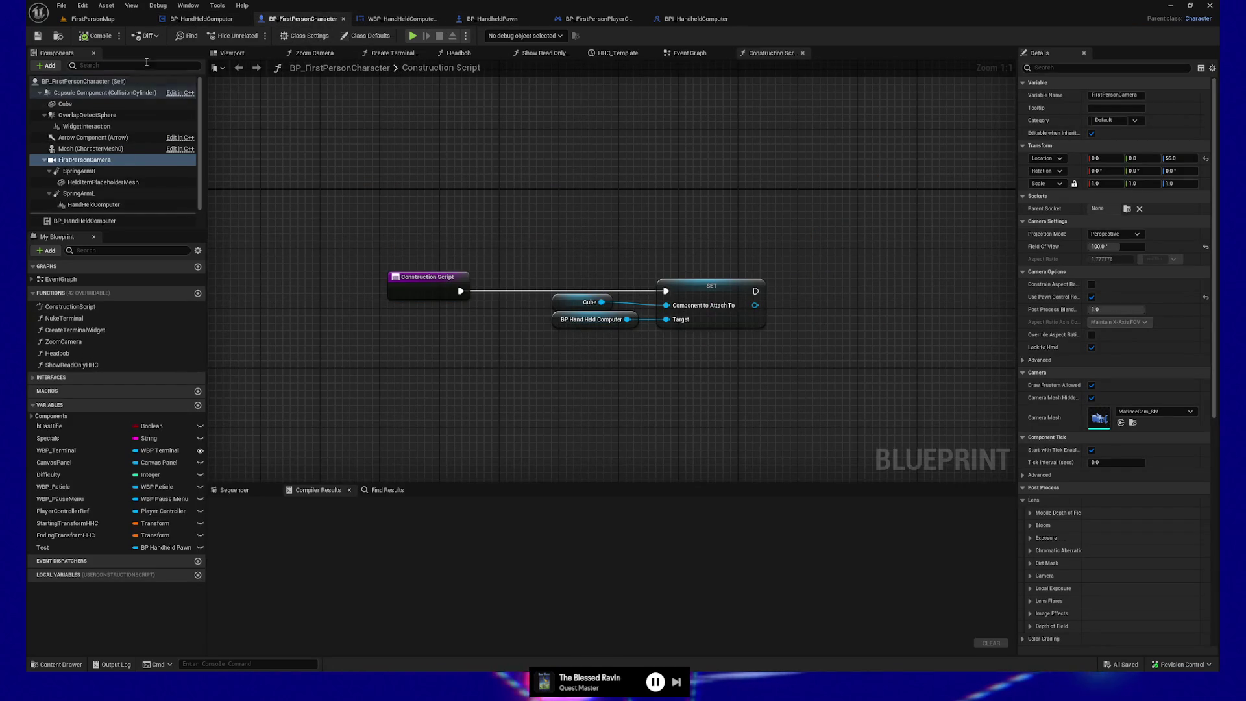
left_click(216, 67)
left_click(231, 53)
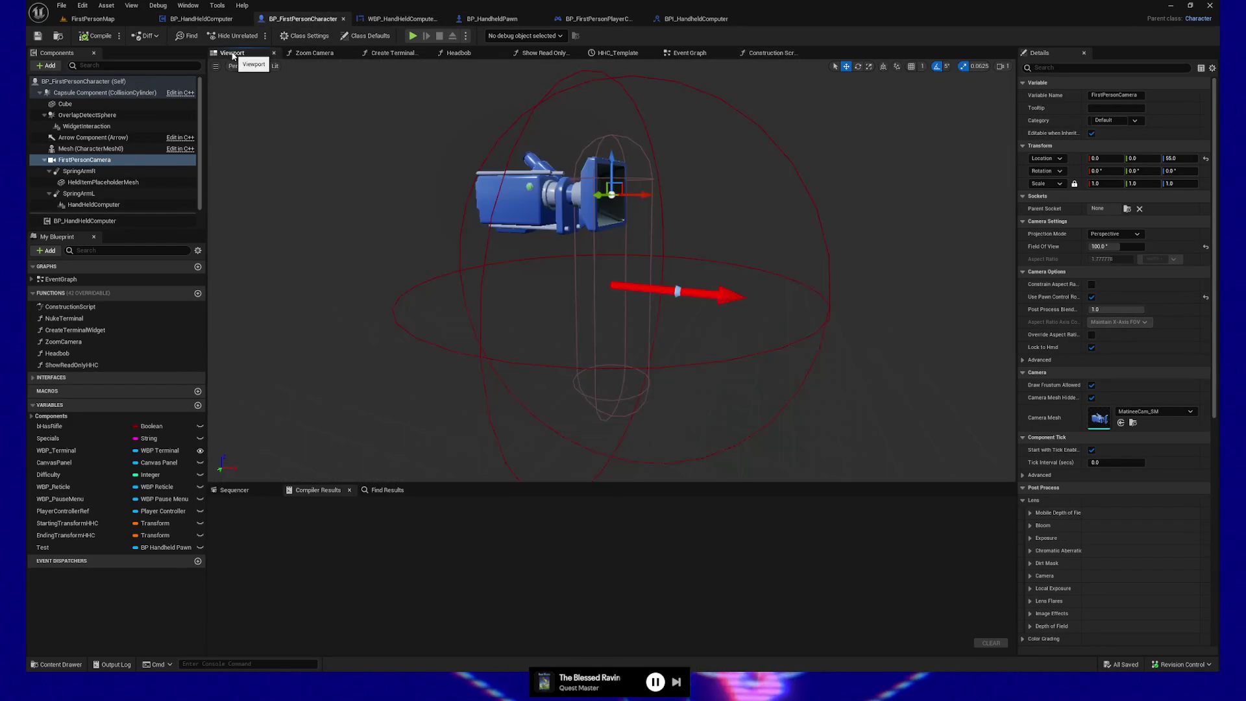
left_click(68, 104)
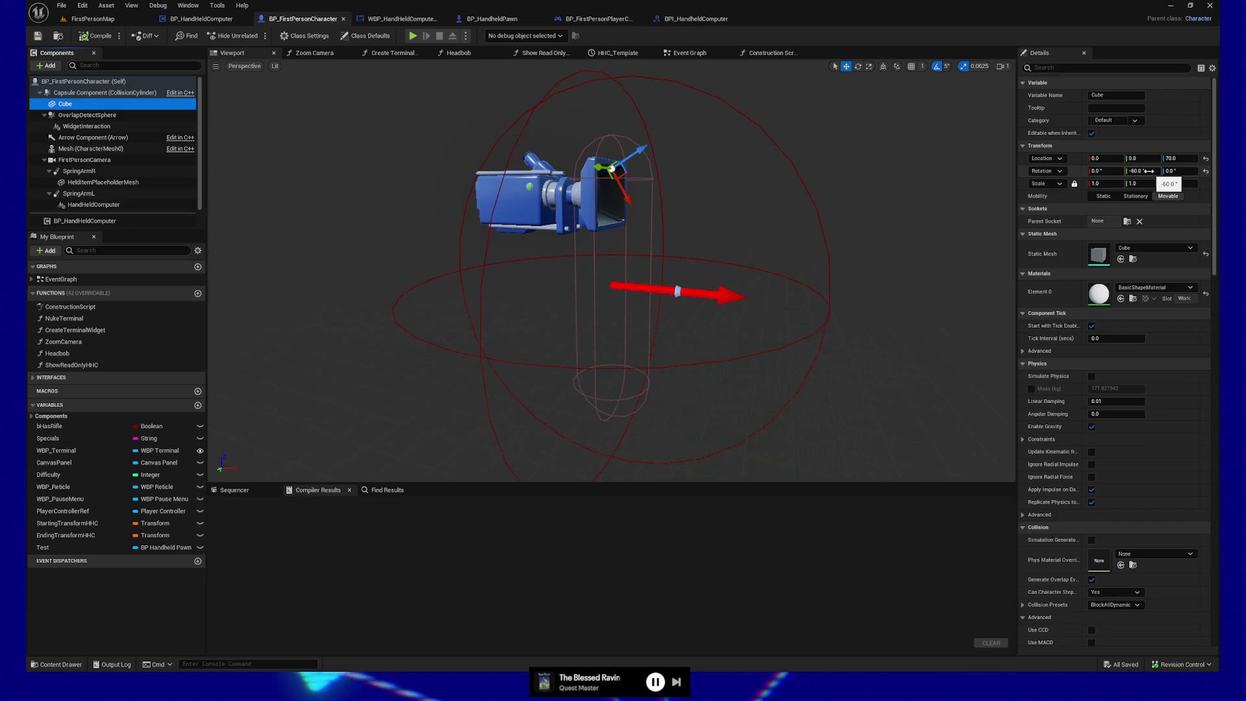
left_click(1150, 172)
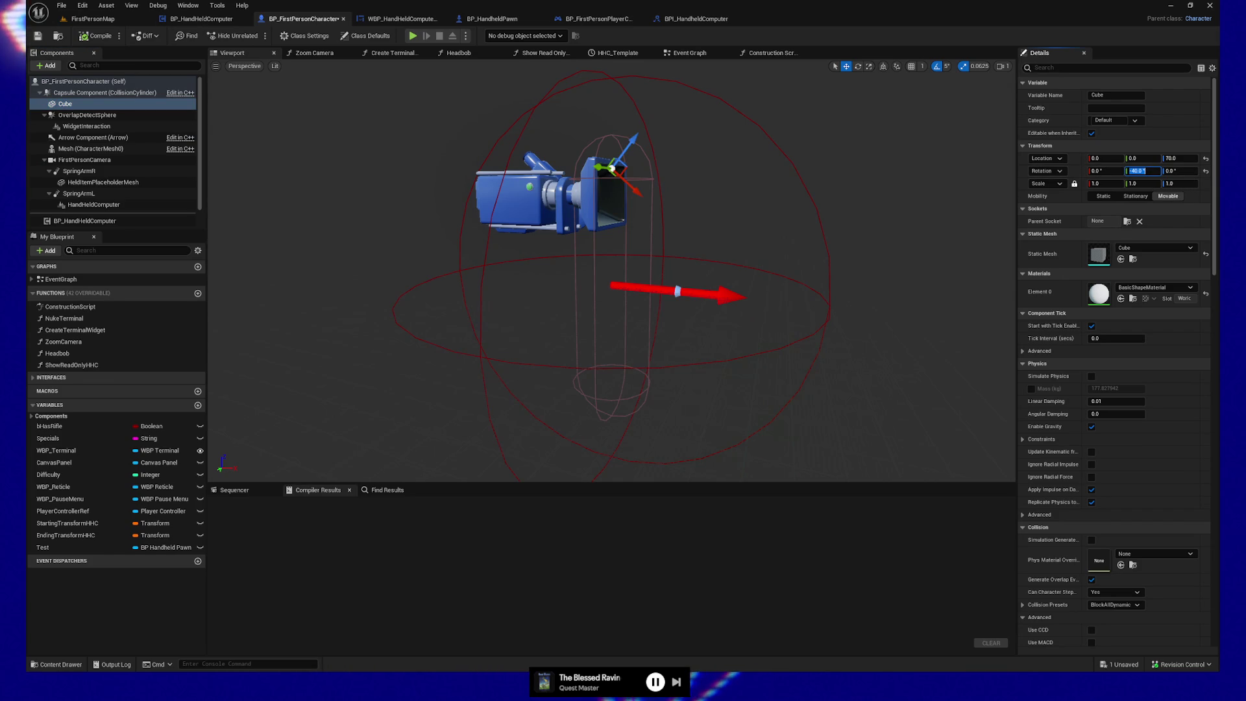
left_click(96, 36)
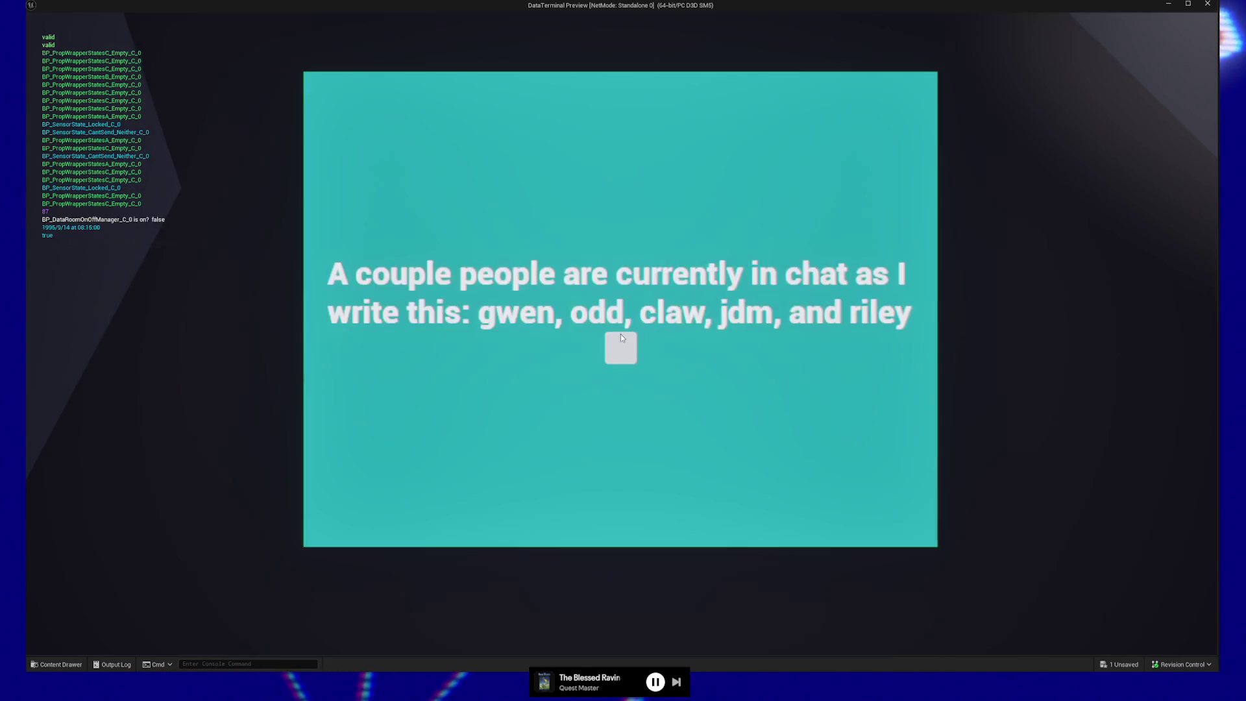
Dismiss the terminal message and walk through the doorway up to the server-room terminal racks
left_click(621, 338)
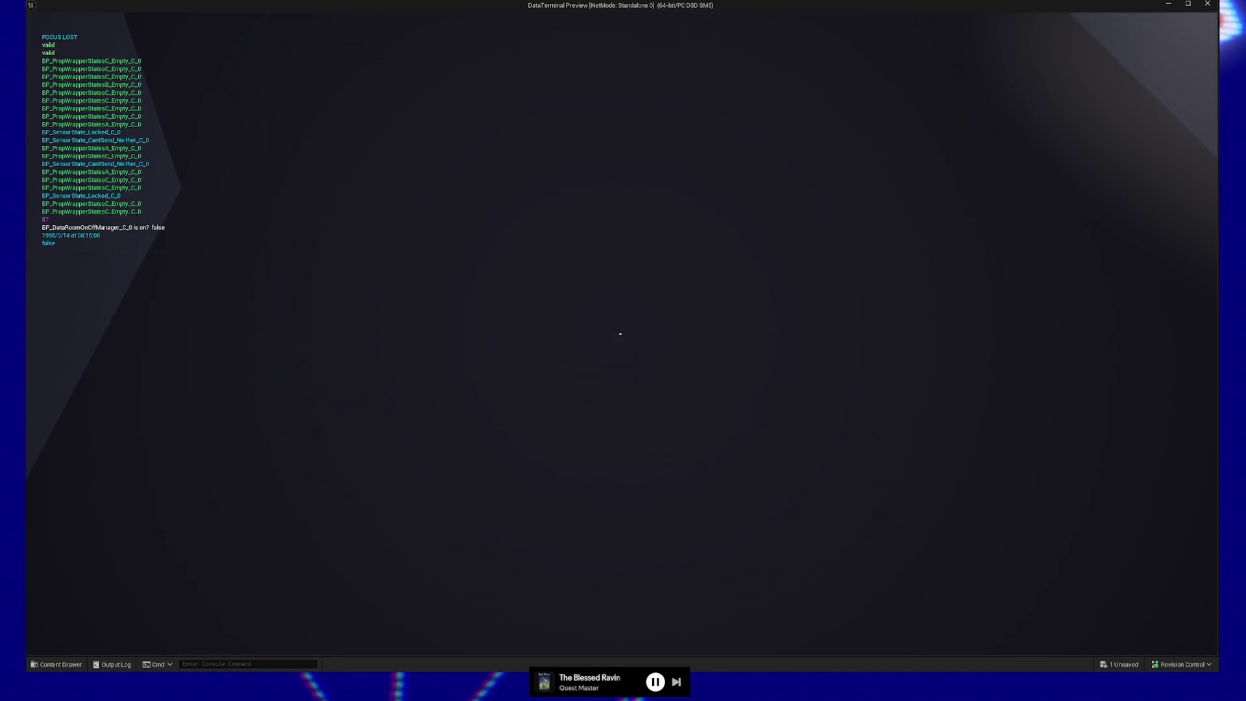
key("w")
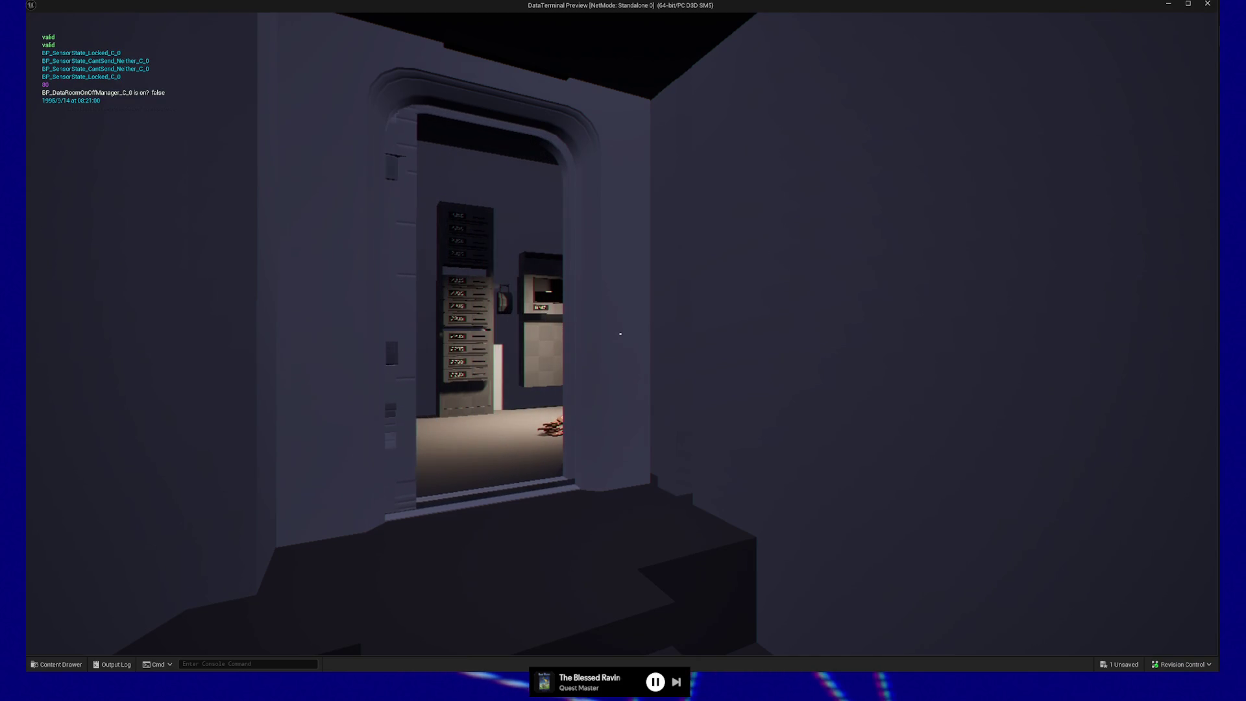
key("w")
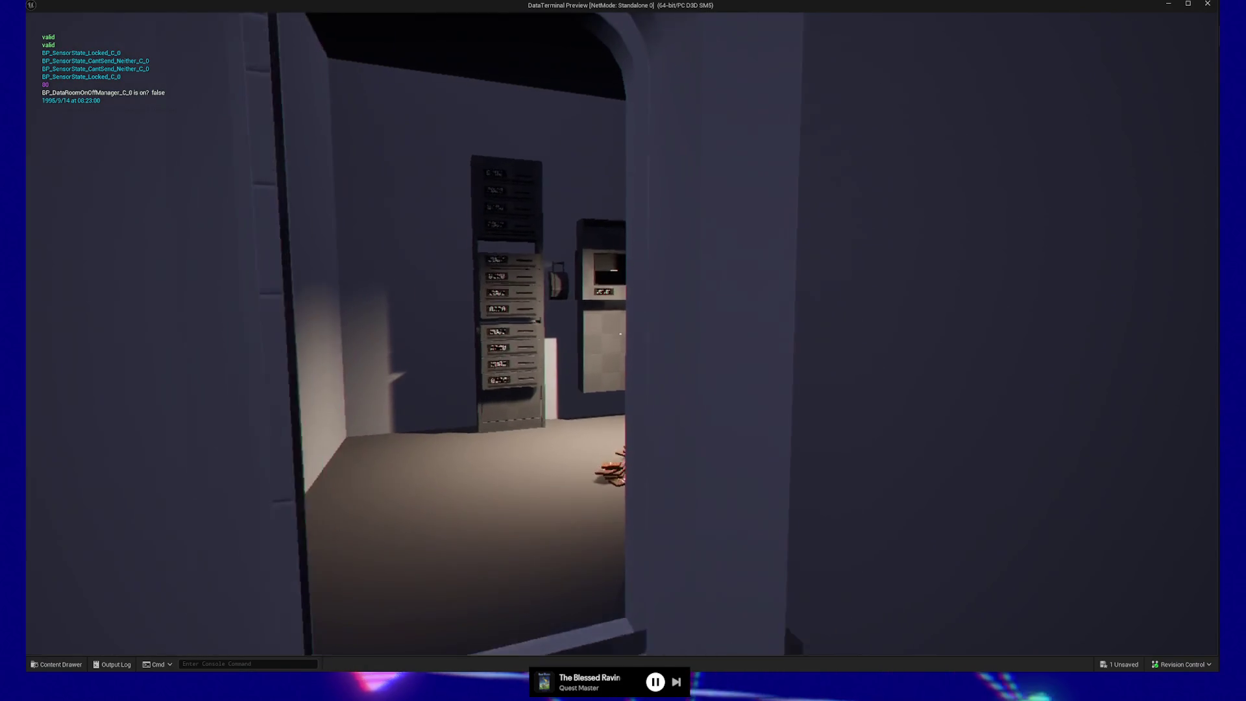
key("w")
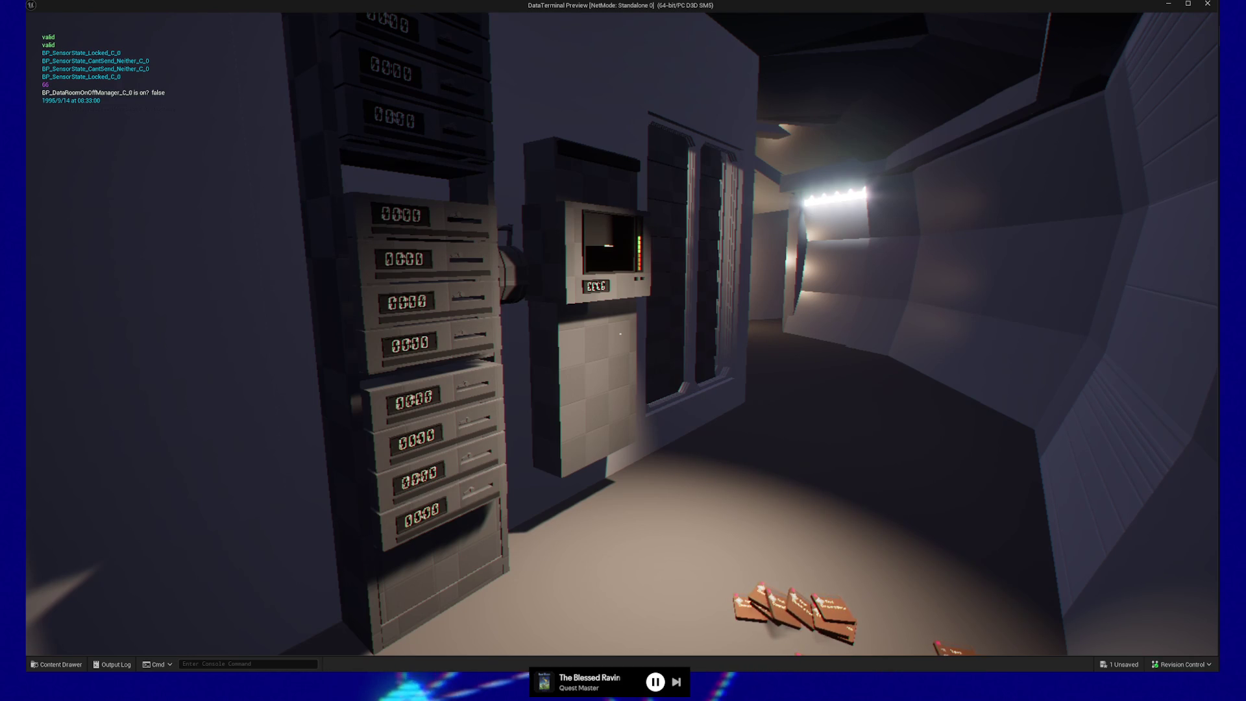
Toggle the data terminal's screen on and off several times to test it
left_click(621, 333)
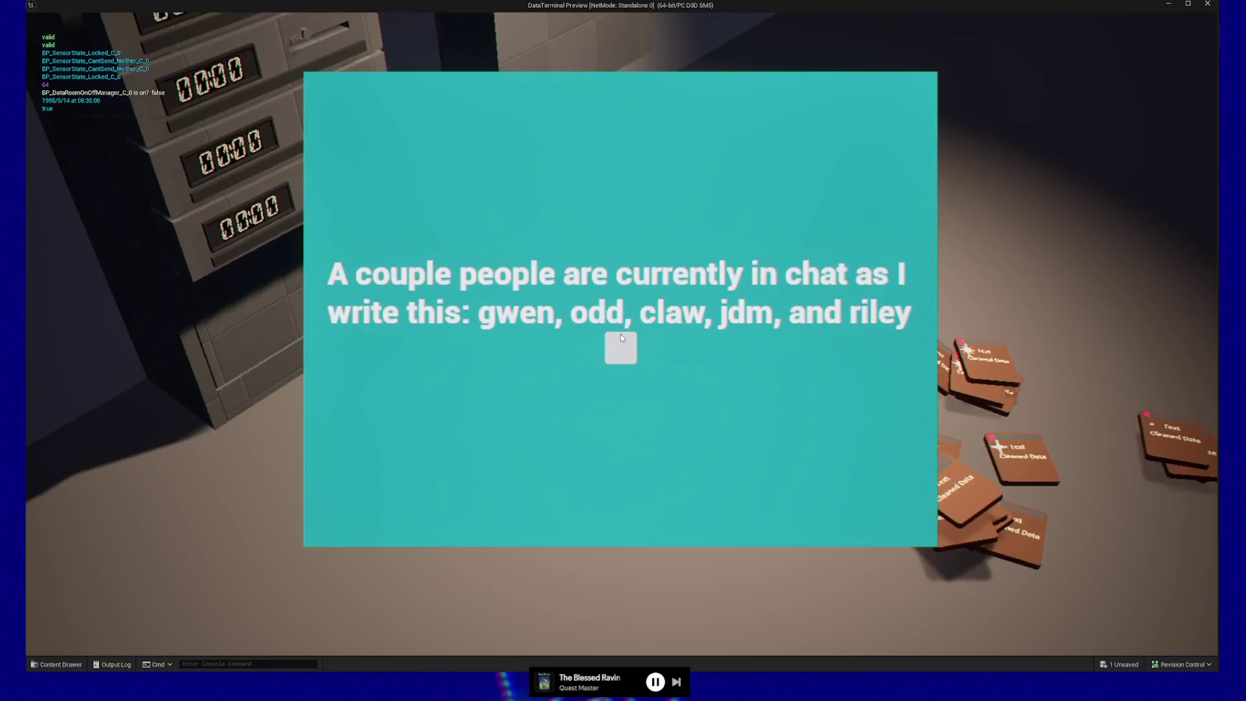
left_click(621, 338)
left_click(623, 351)
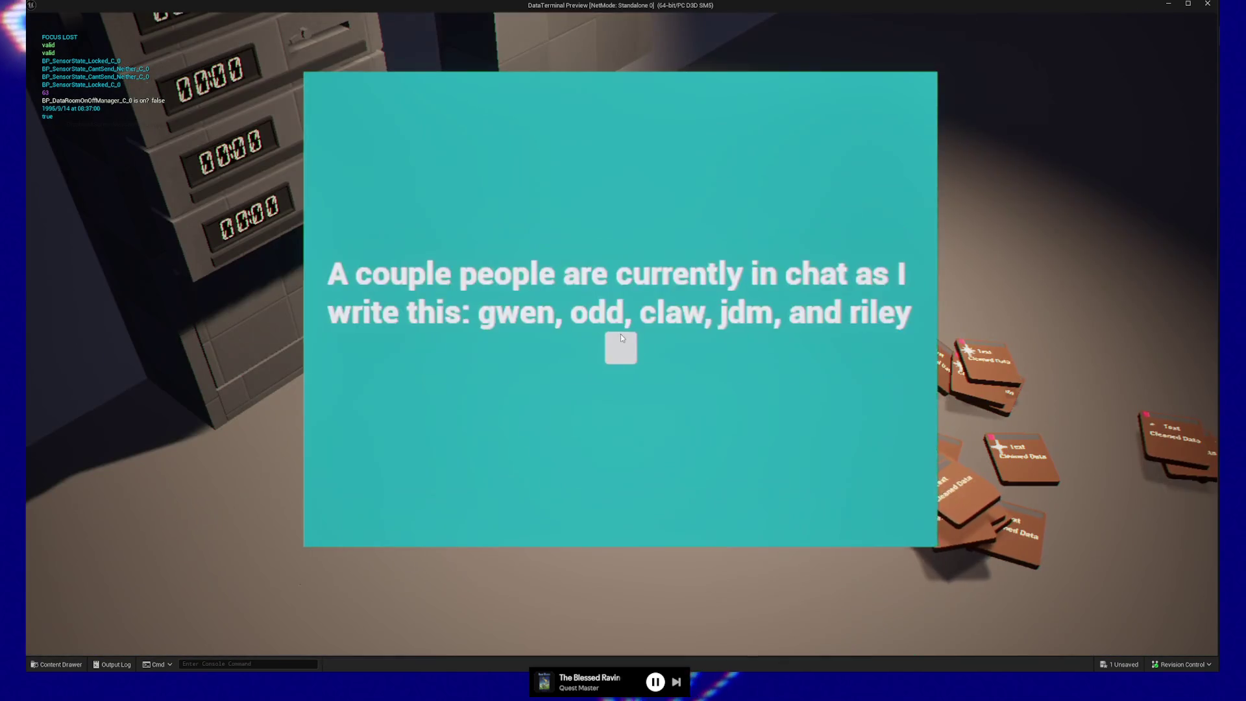
left_click(621, 337)
left_click(620, 333)
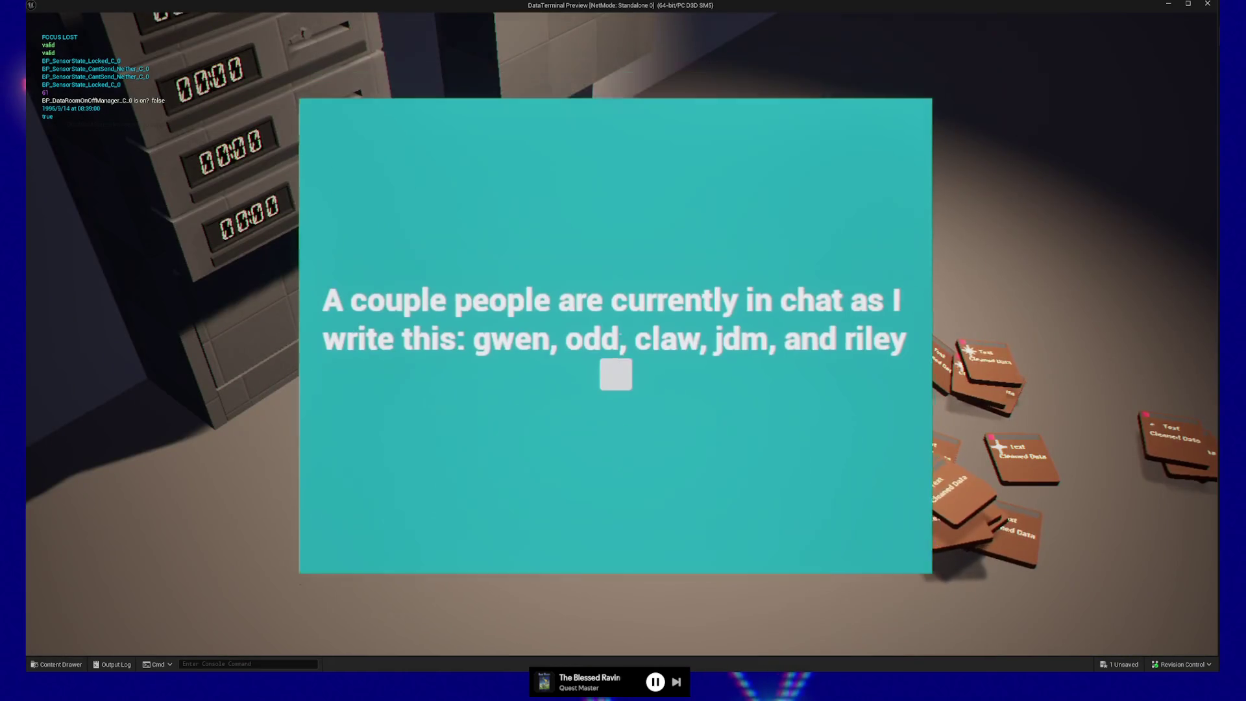
left_click(620, 334)
left_click(620, 333)
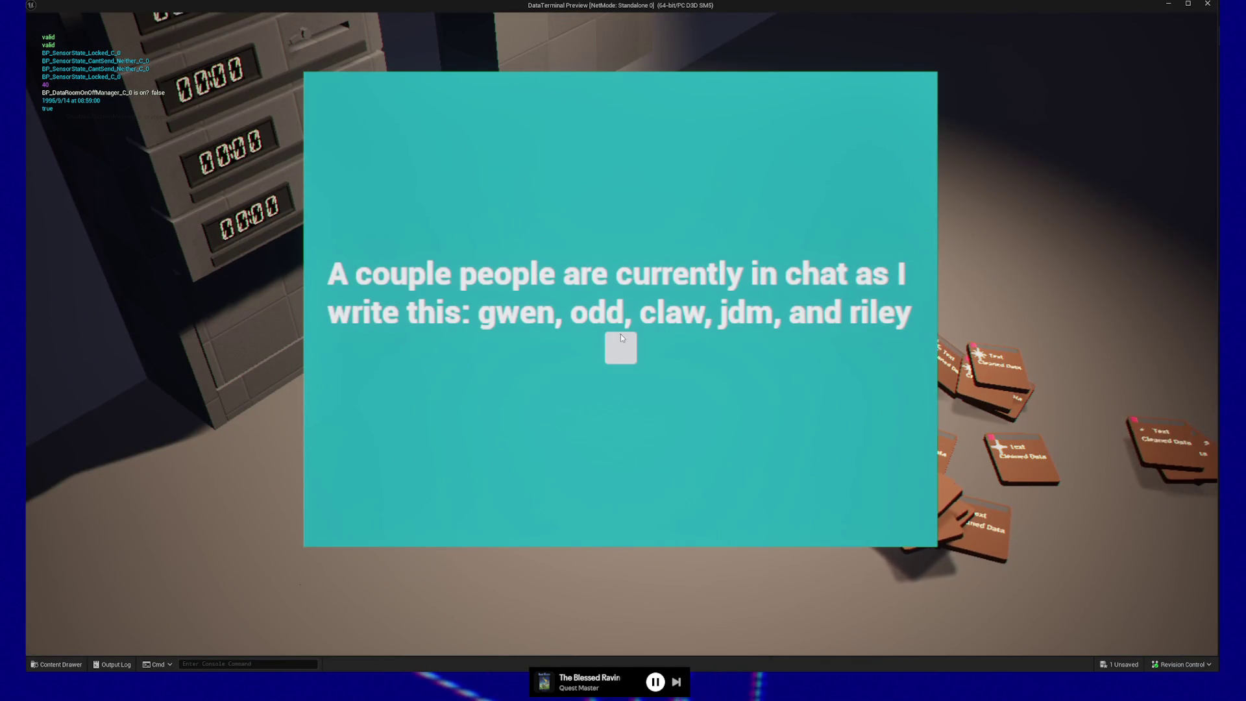
Run a second round of terminal screen toggles, then pause the play-test with Esc
left_click(621, 338)
left_click(621, 337)
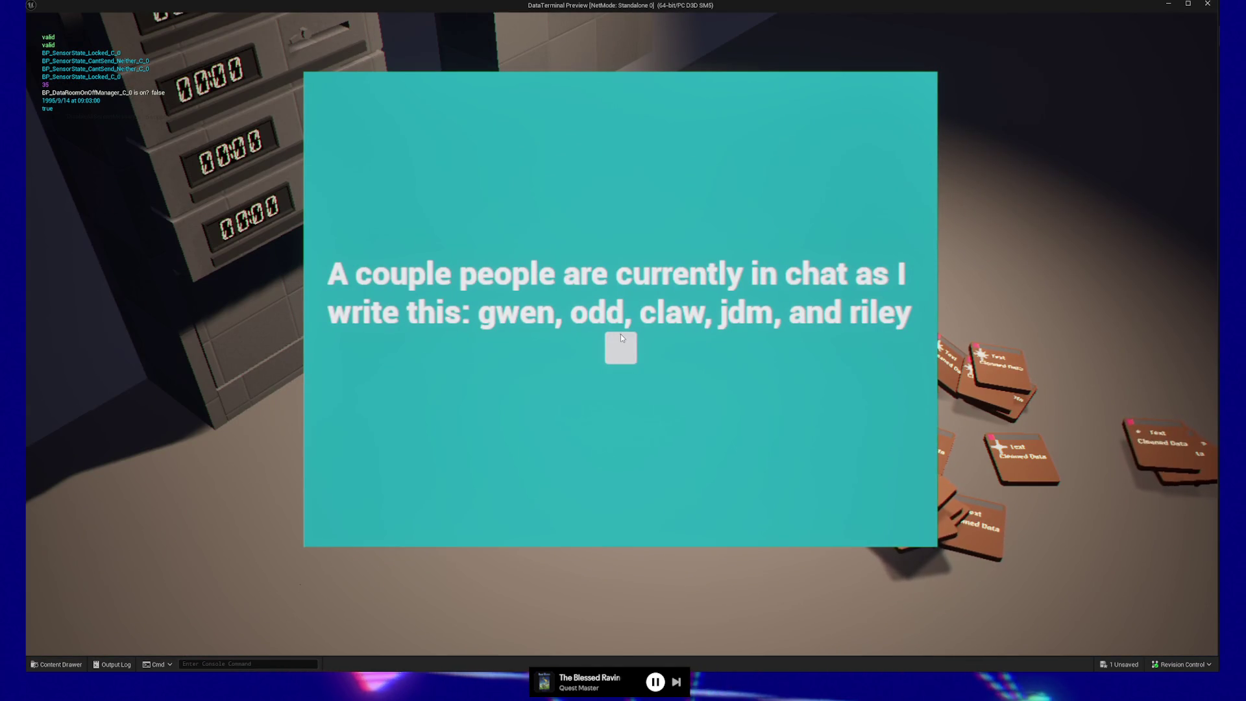
left_click(621, 337)
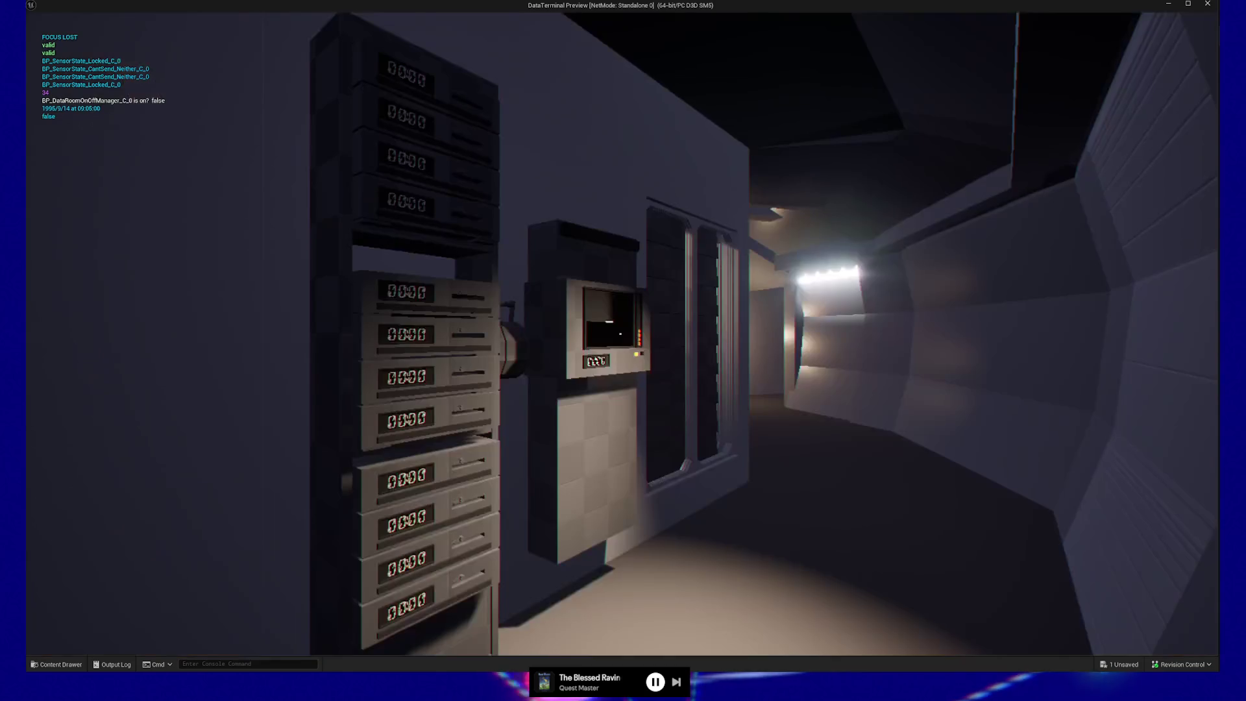
left_click(620, 334)
left_click(621, 348)
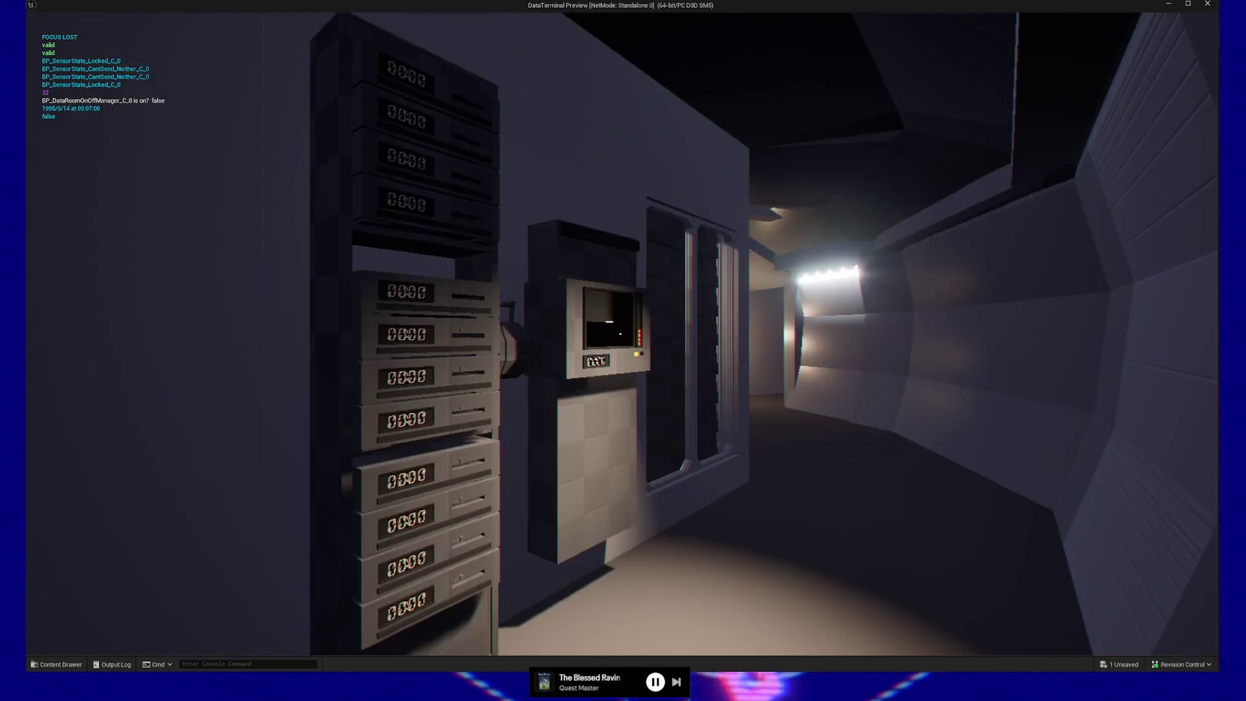
left_click(621, 337)
left_click(621, 337)
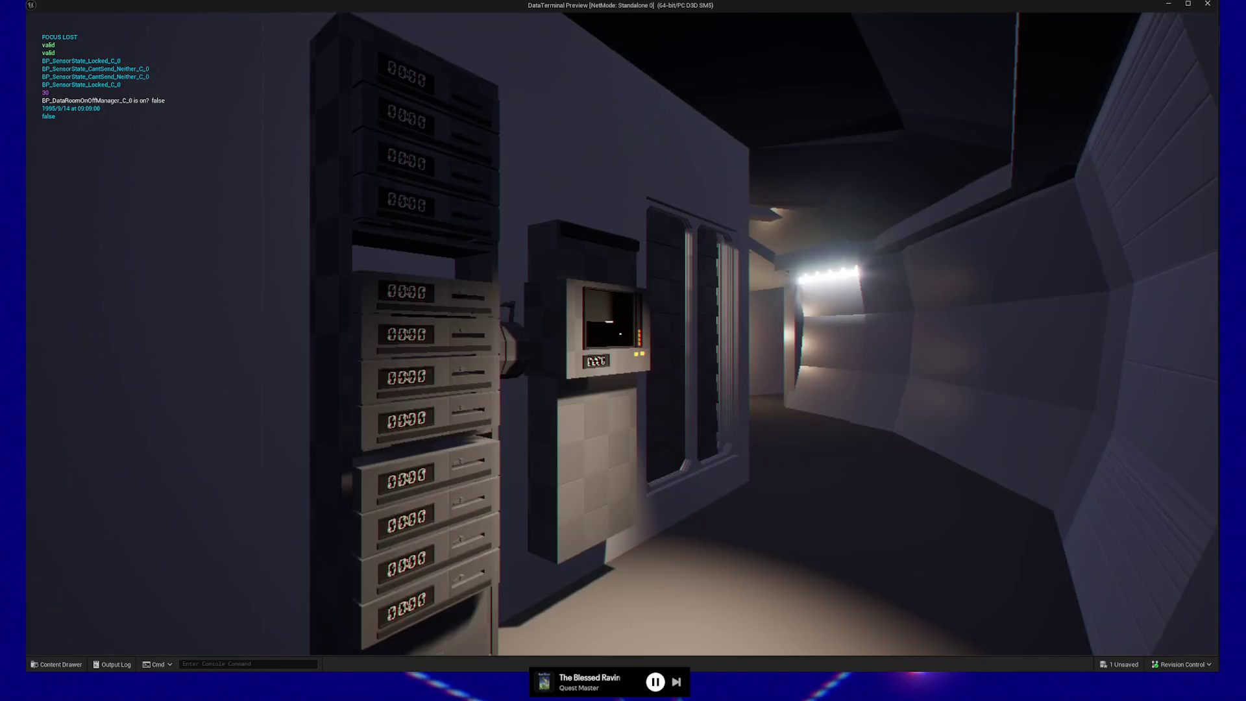
left_click(619, 333)
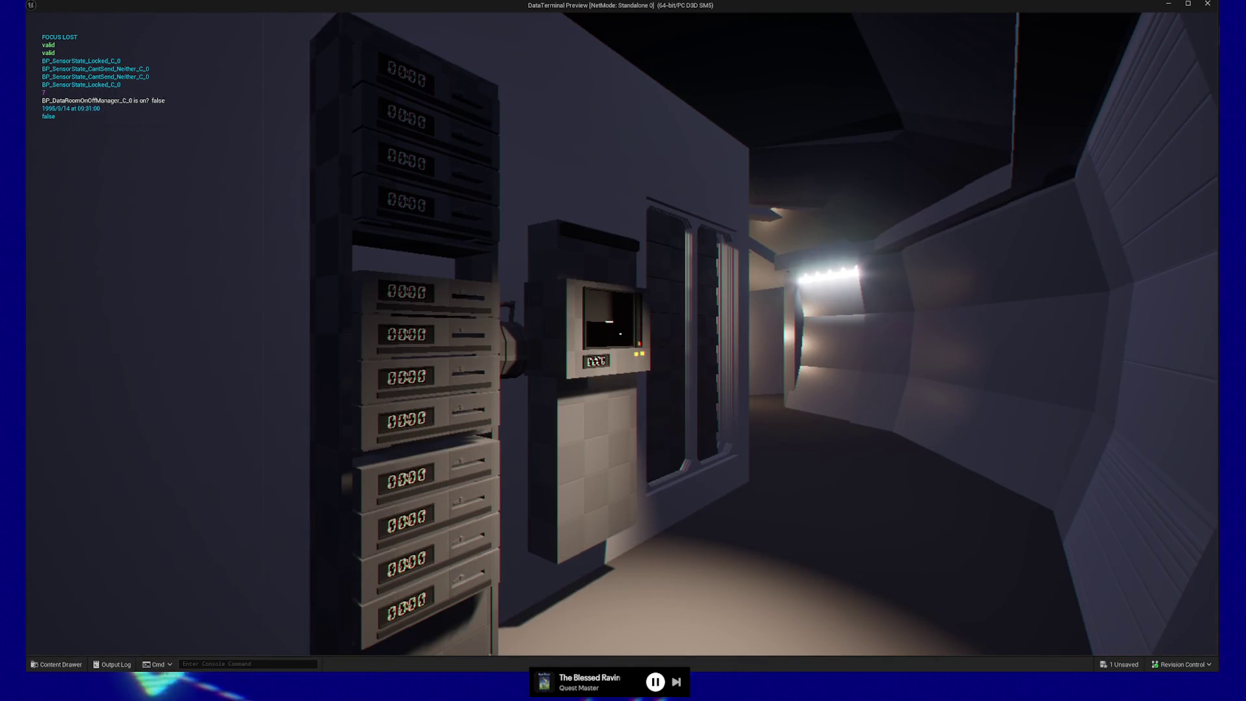
key("Escape")
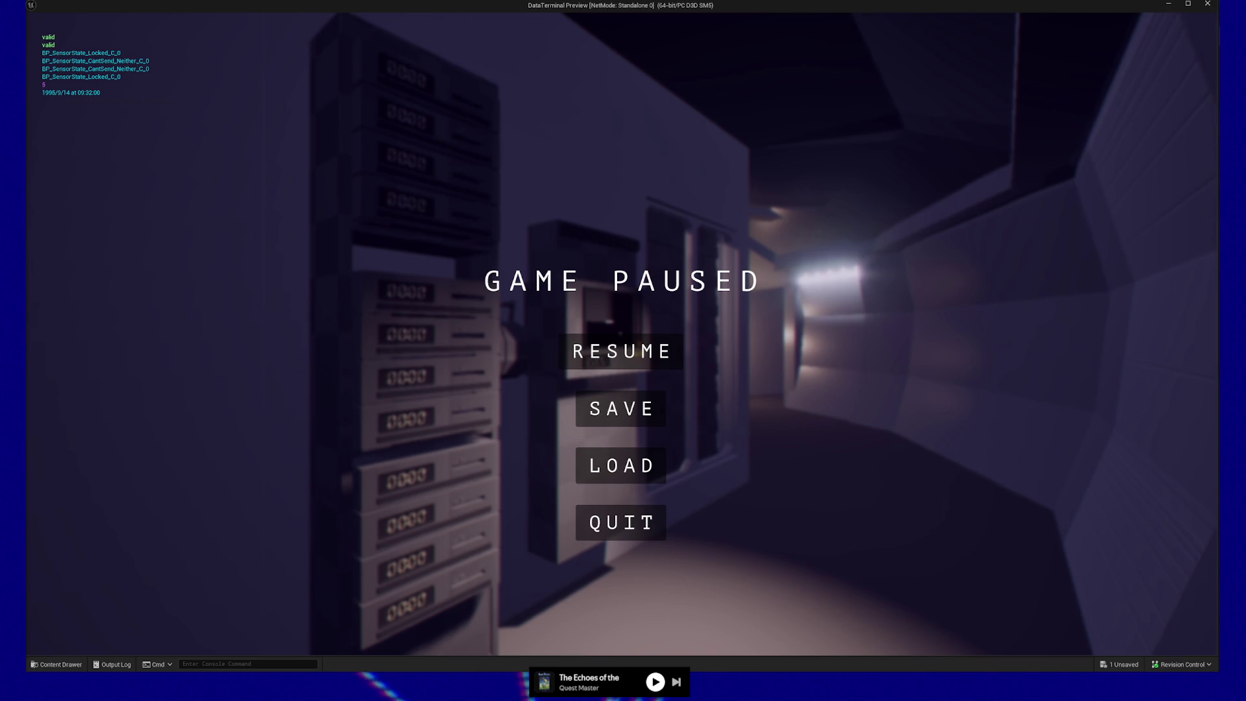
Maximize Firefox and play the Imgur post's first gameplay clip full screen with sound from the start
key("alt+Tab")
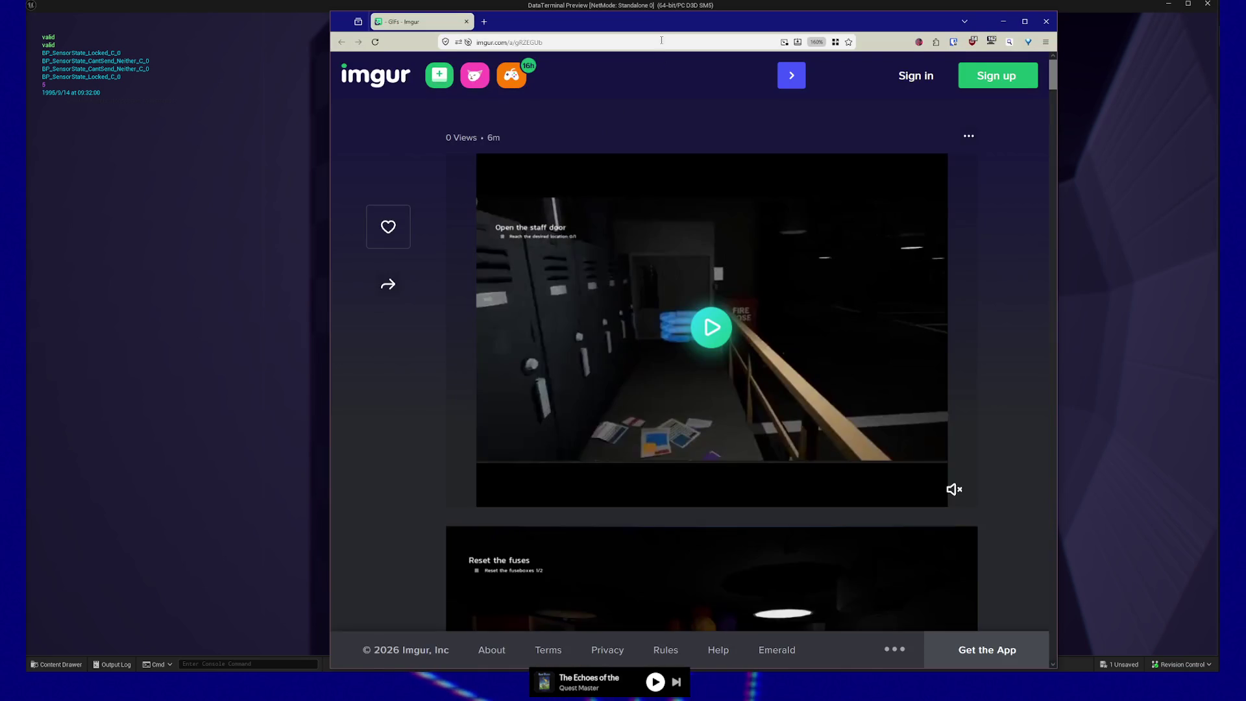
double_click(658, 23)
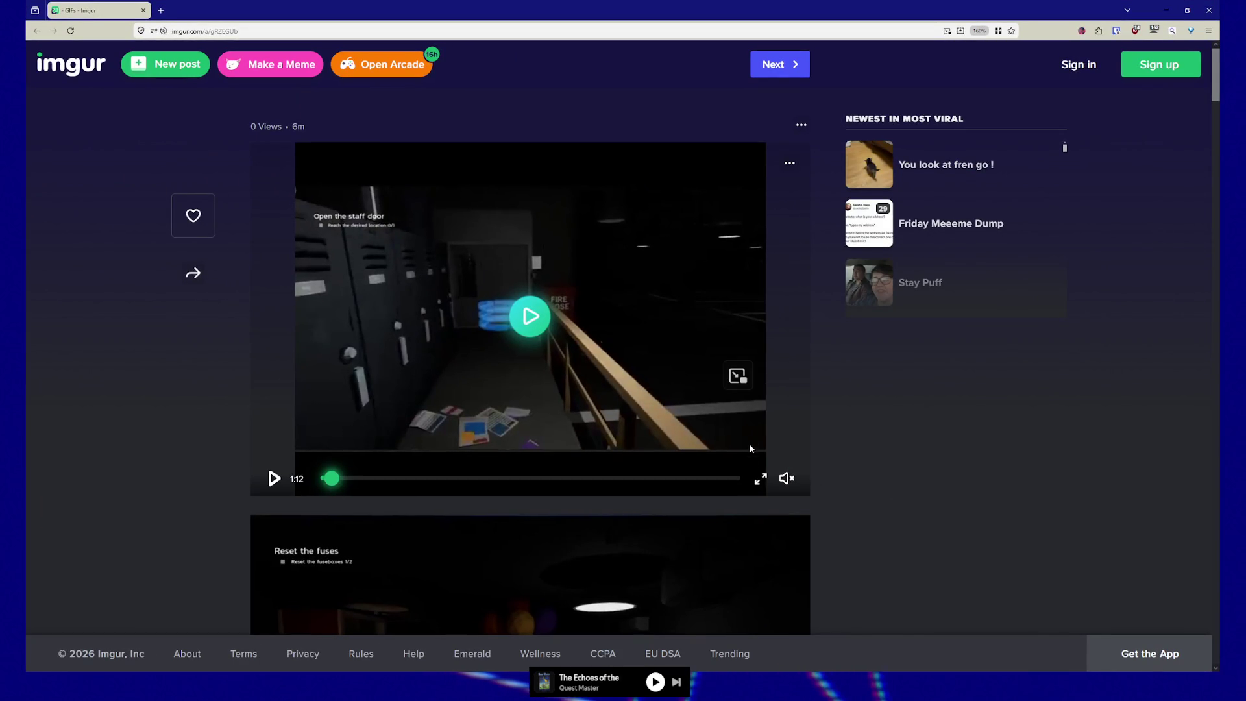
left_click(759, 481)
left_click(1196, 653)
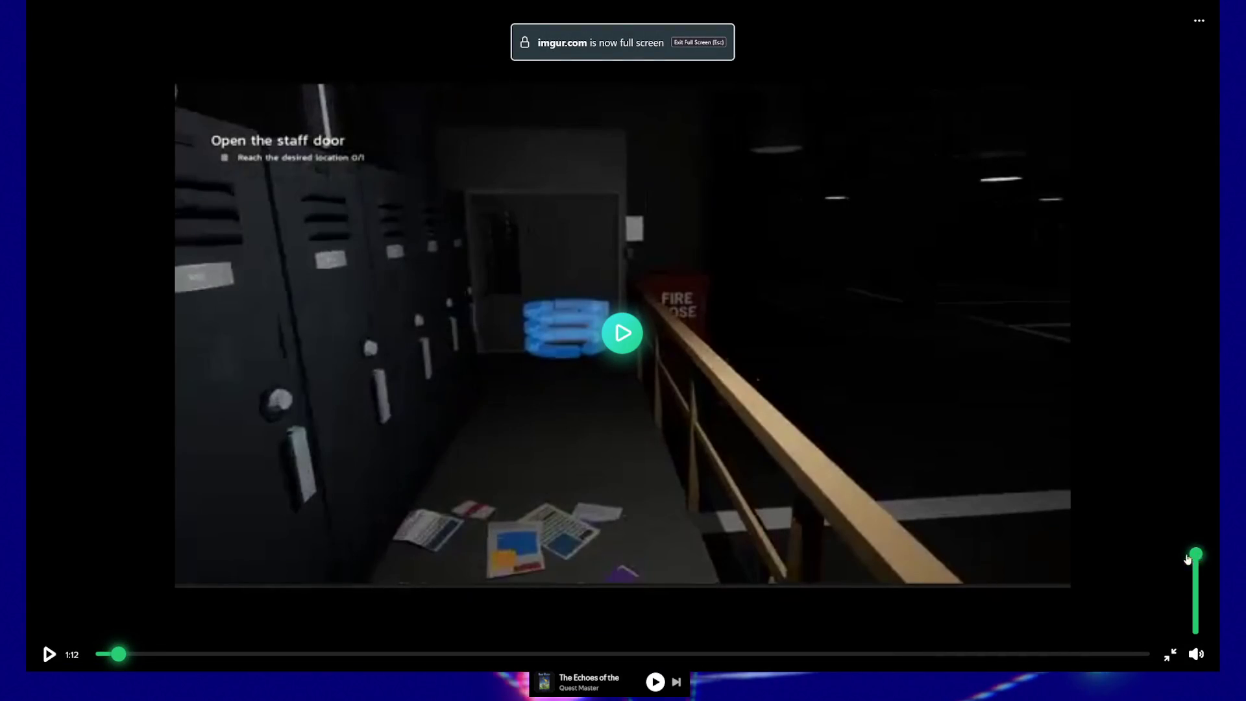
left_click(99, 654)
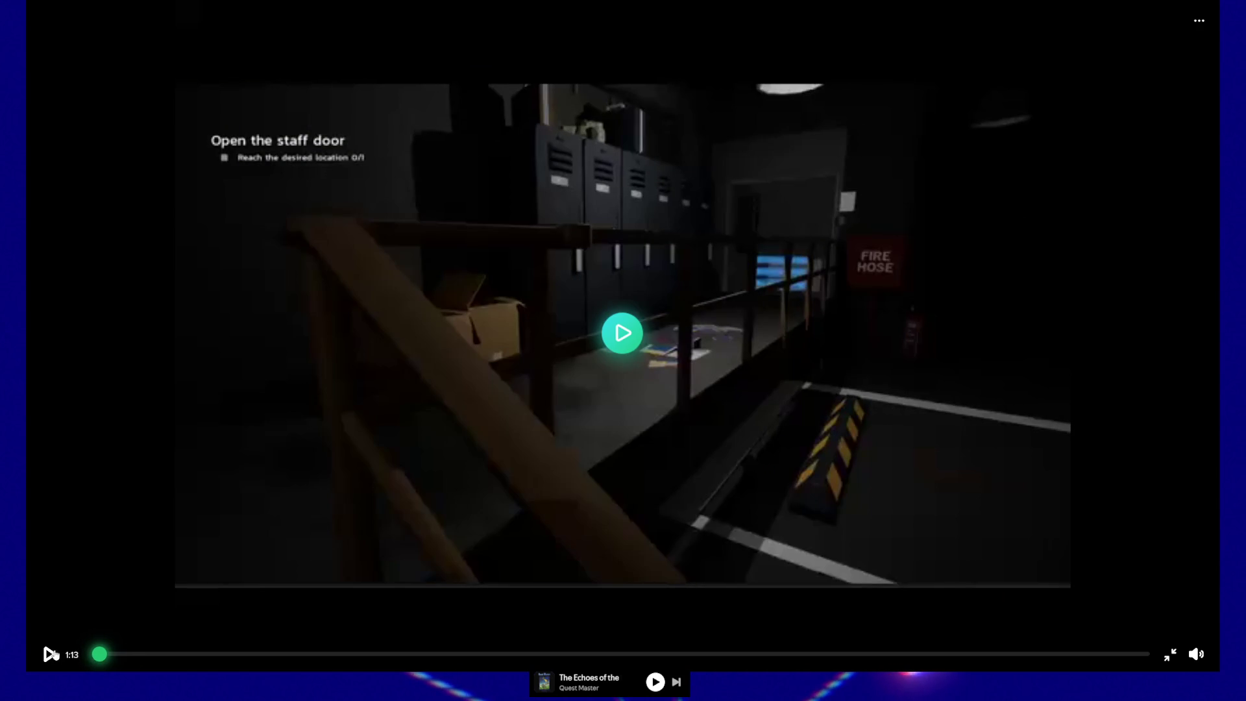
left_click(50, 654)
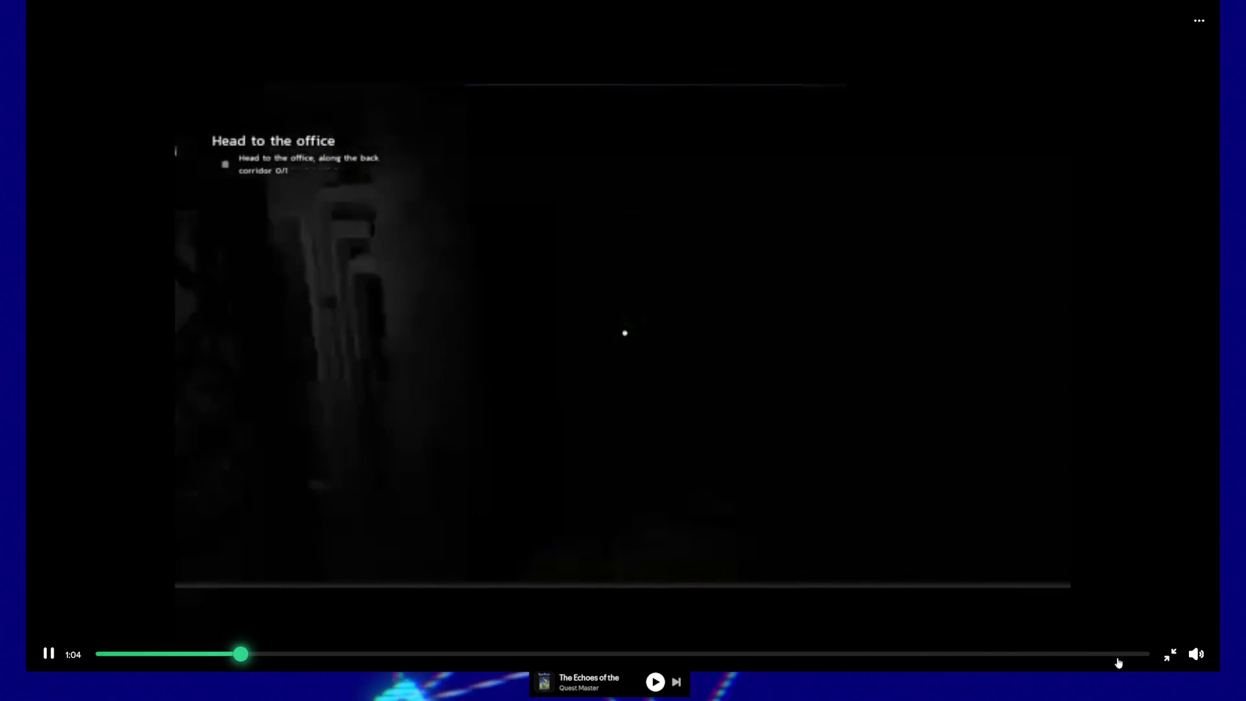
left_click(1170, 654)
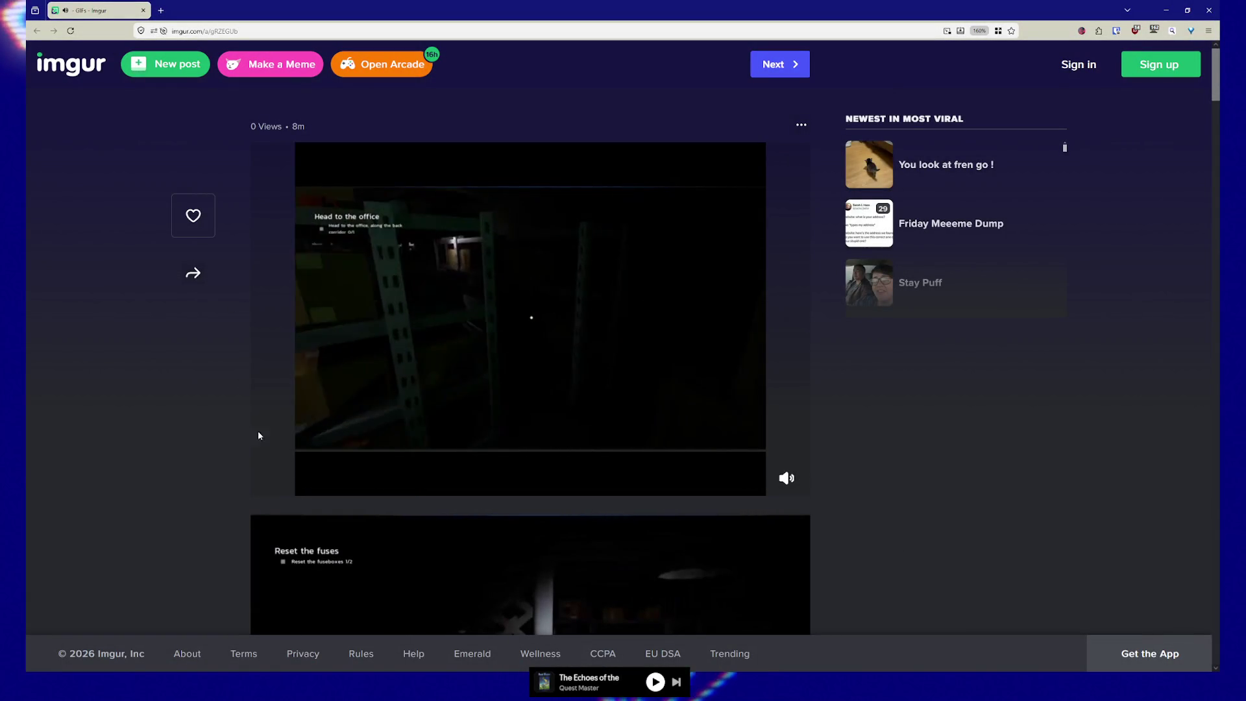
Scroll to the second clip and watch the 'Reset the fuses' video full screen, then exit
scroll(222, 477, "down", 3)
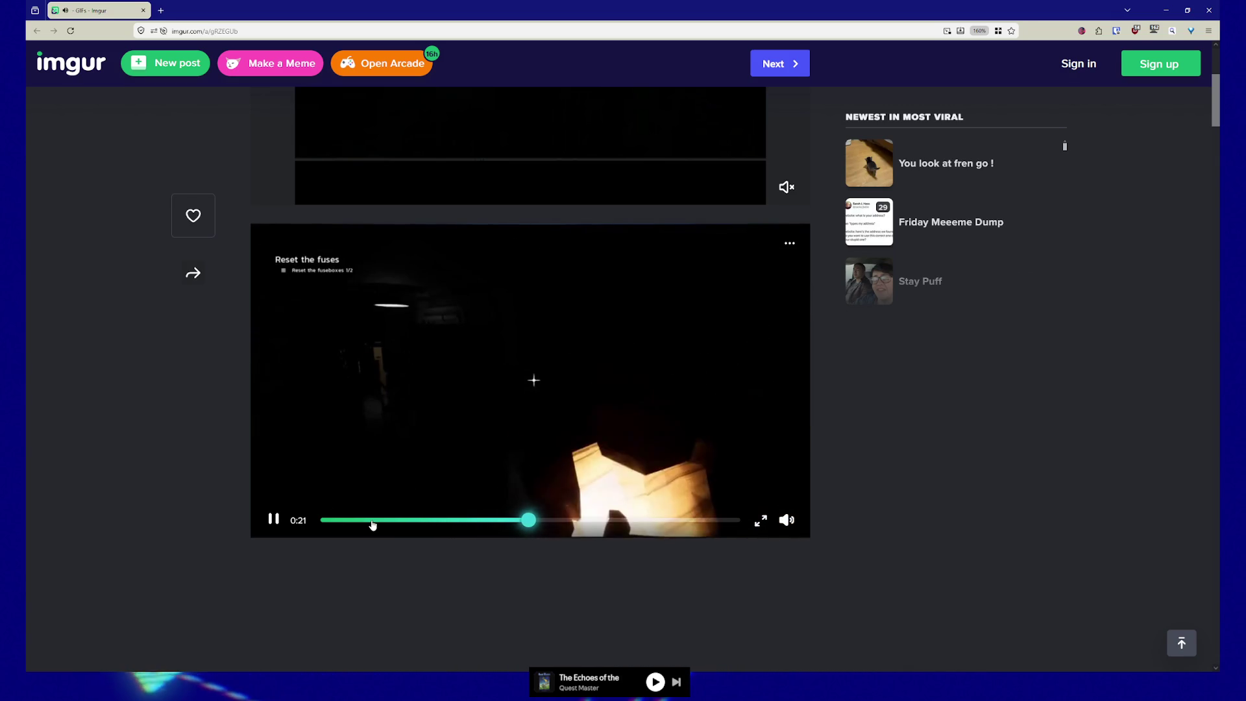
left_click(760, 520)
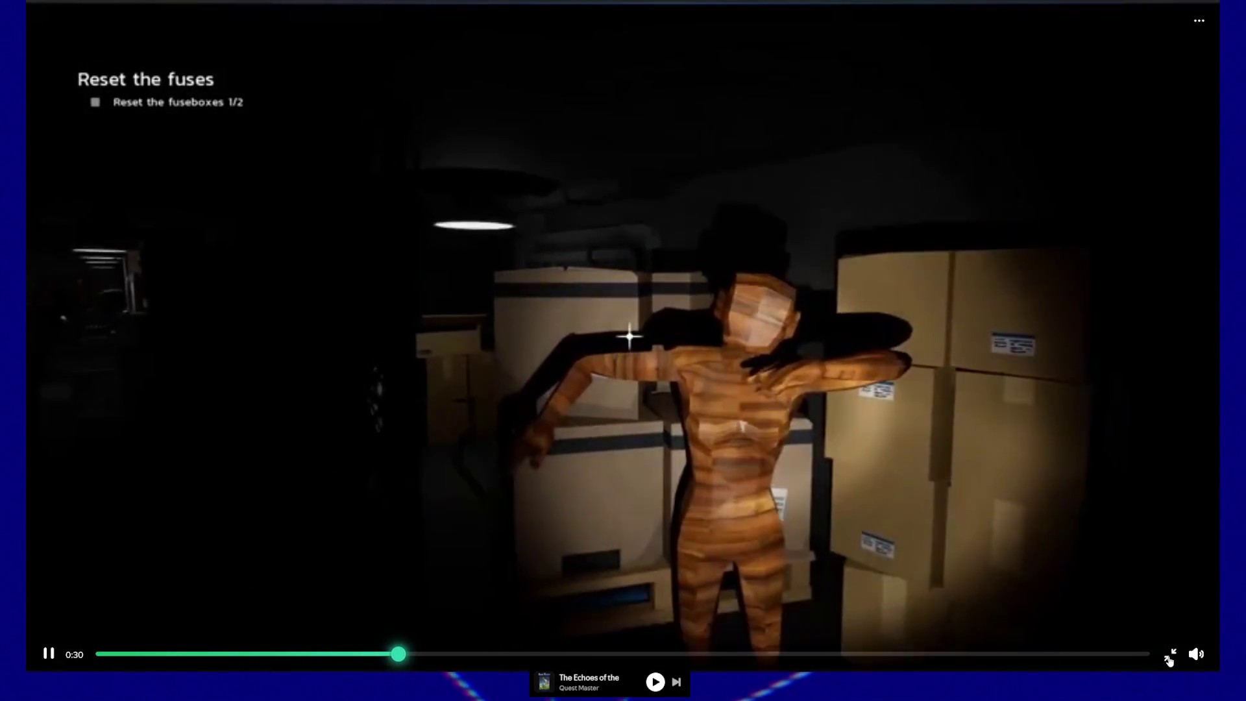
key("Escape")
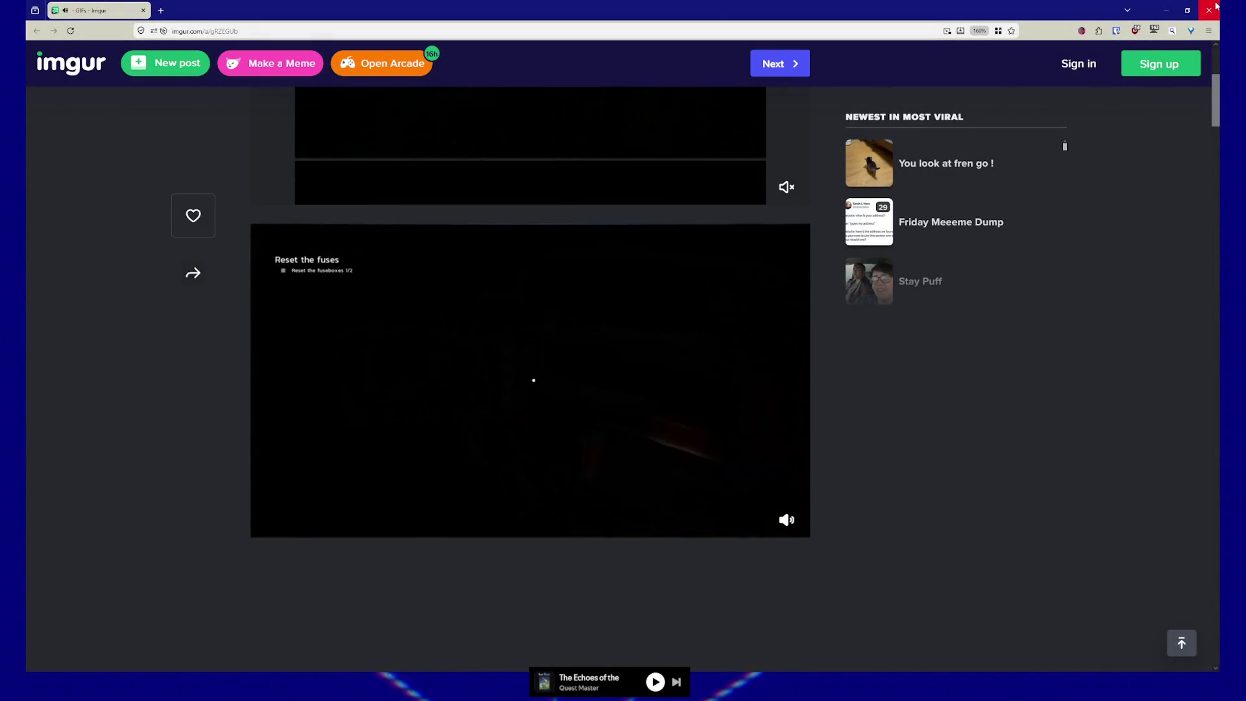
Resume the paused game and walk down the lit corridor into the room with the stations
key("alt+Tab")
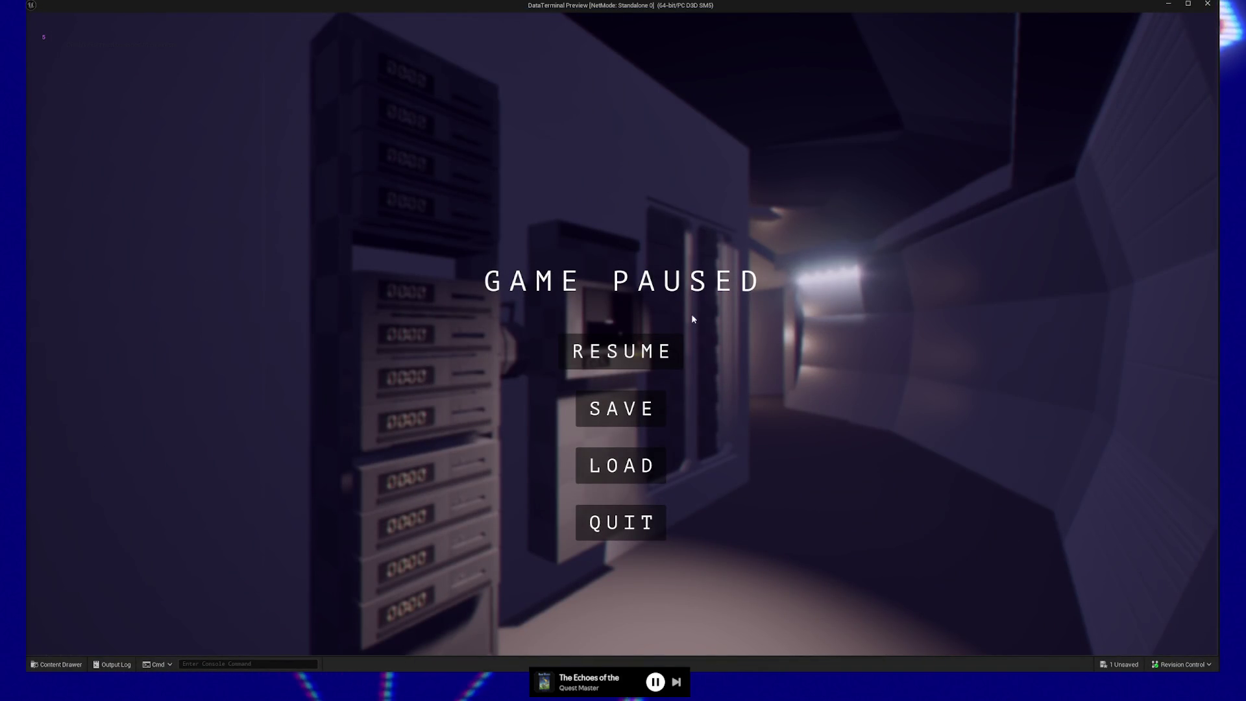
key("Escape")
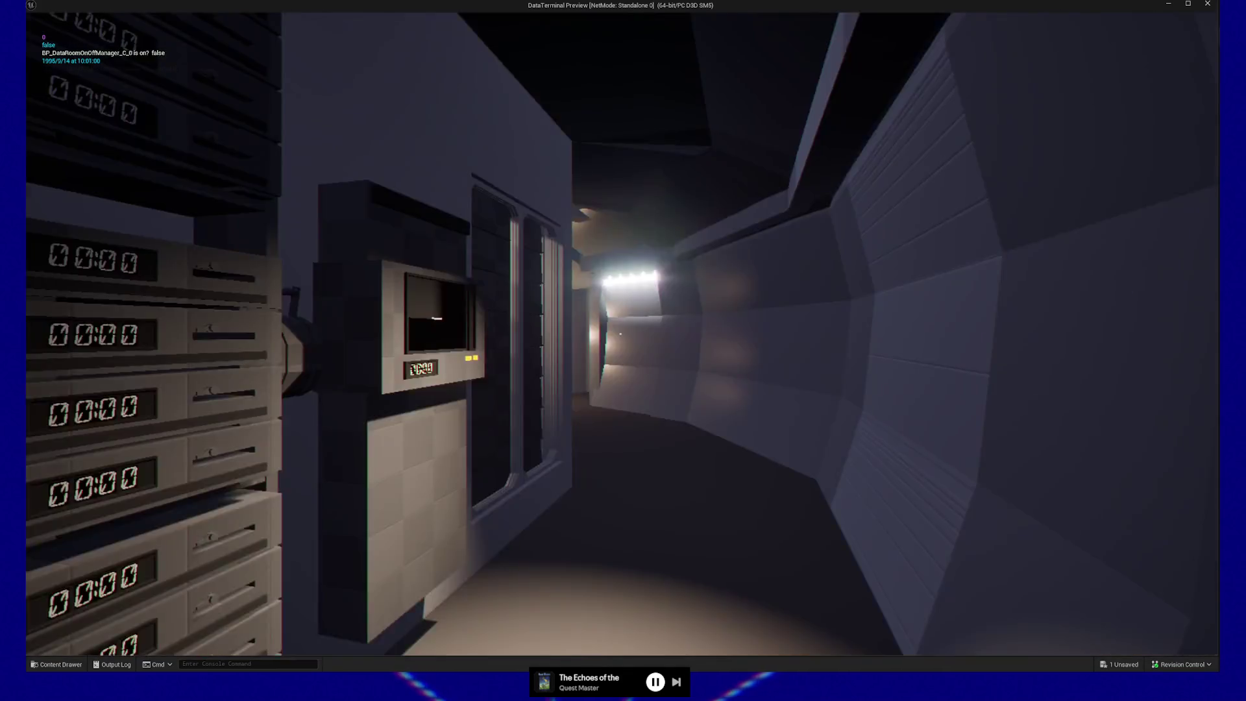
key("w")
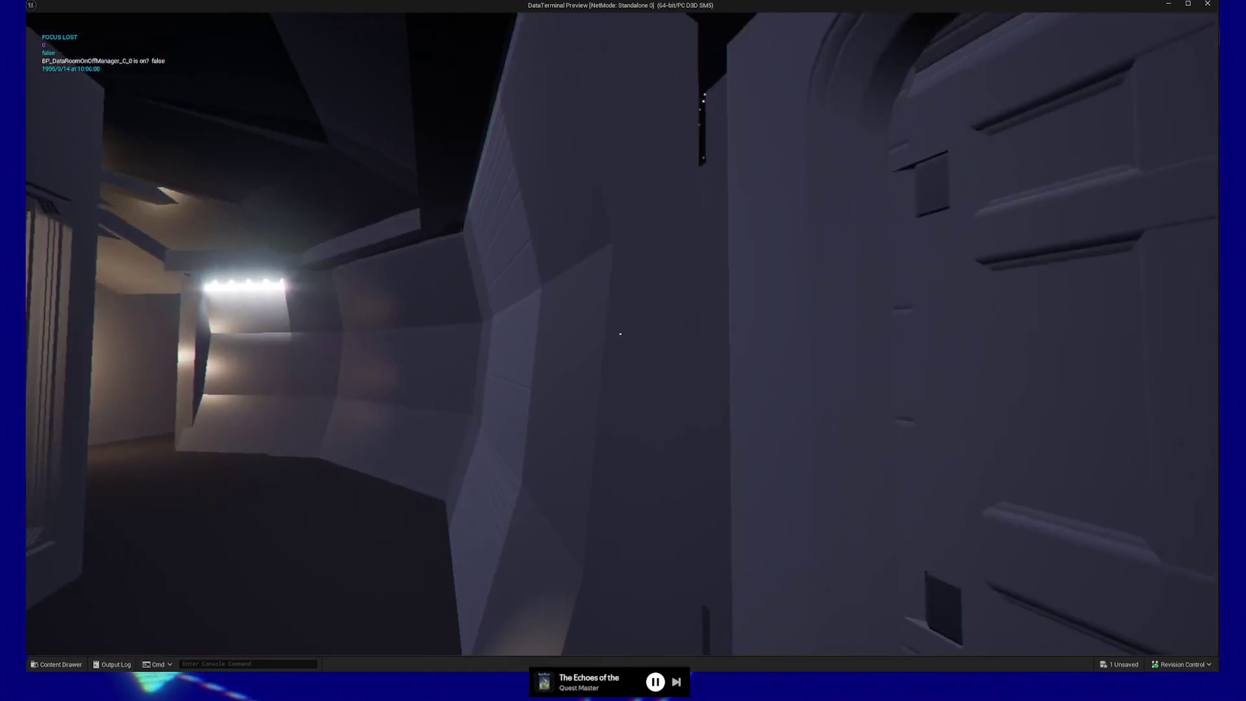
key("w")
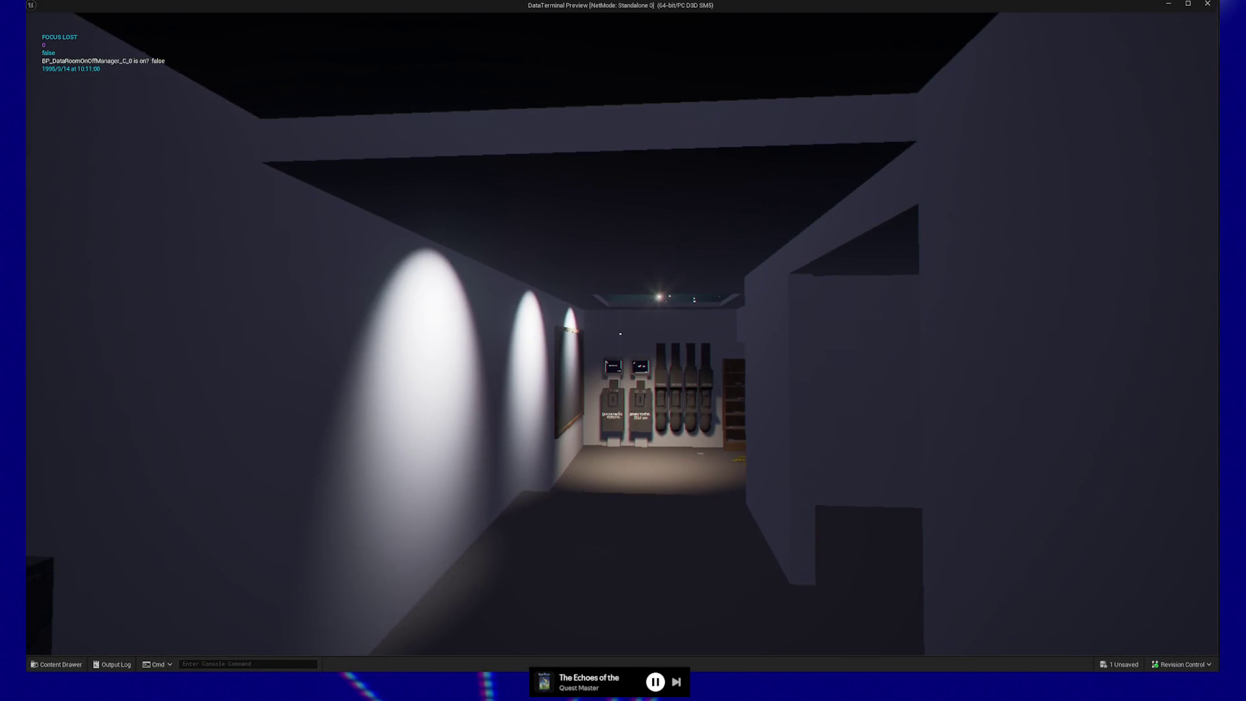
key("w")
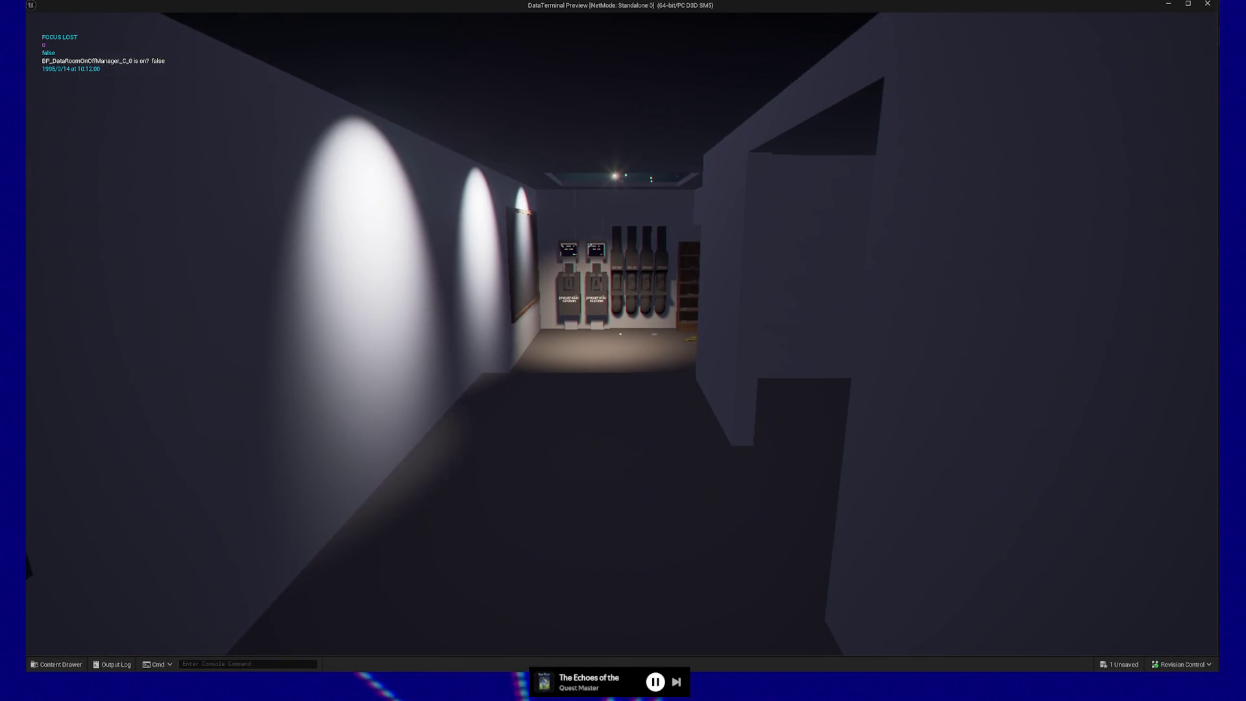
key("w")
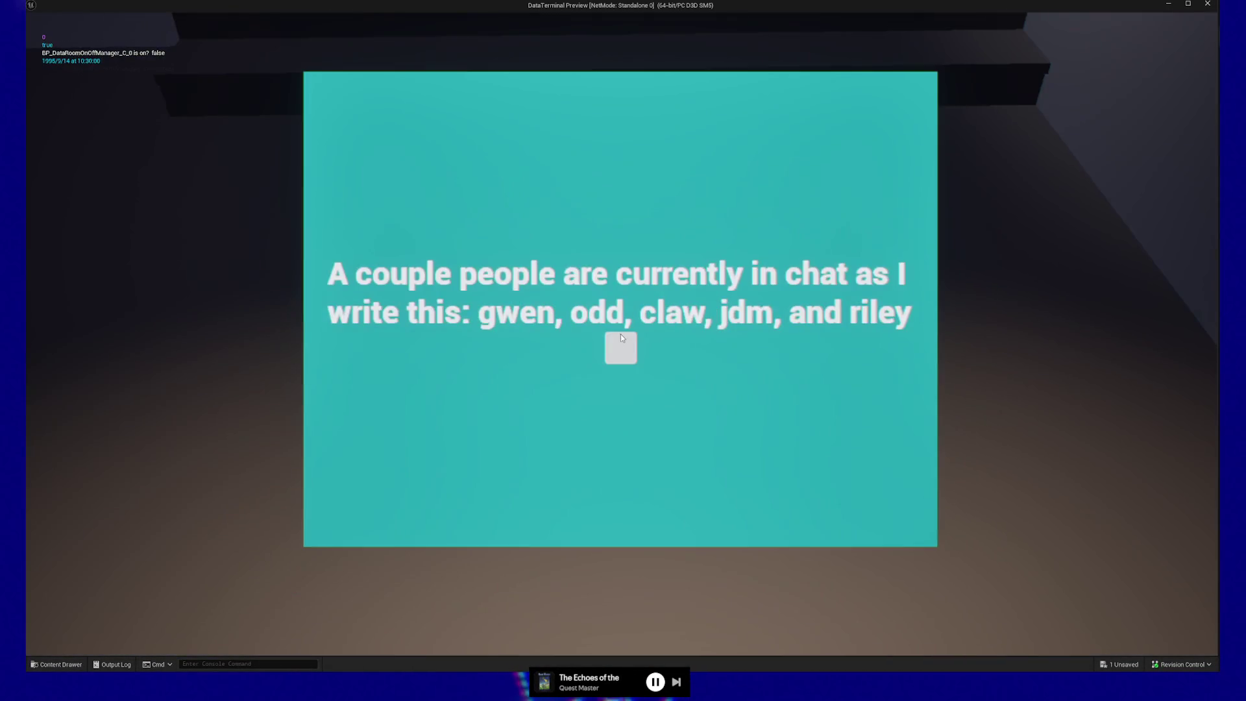
Pause the play-test and quit it back to the Blueprint editor
left_click(620, 334)
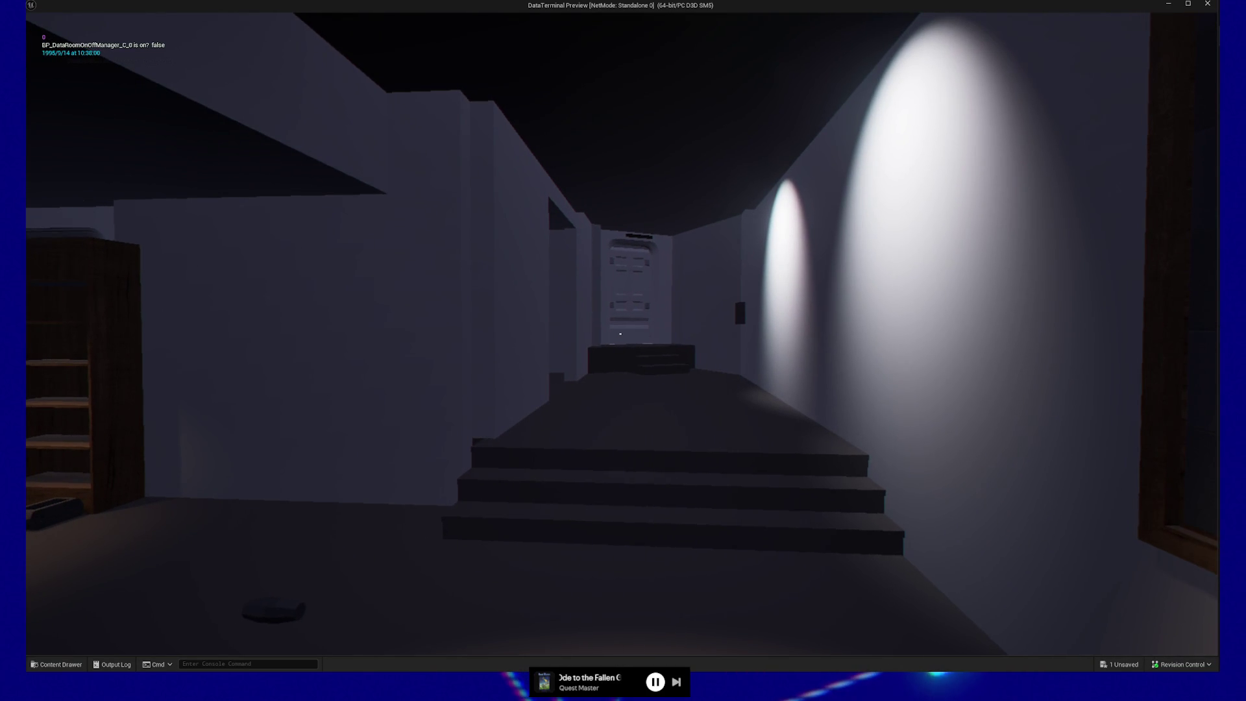
key("Escape")
left_click(605, 507)
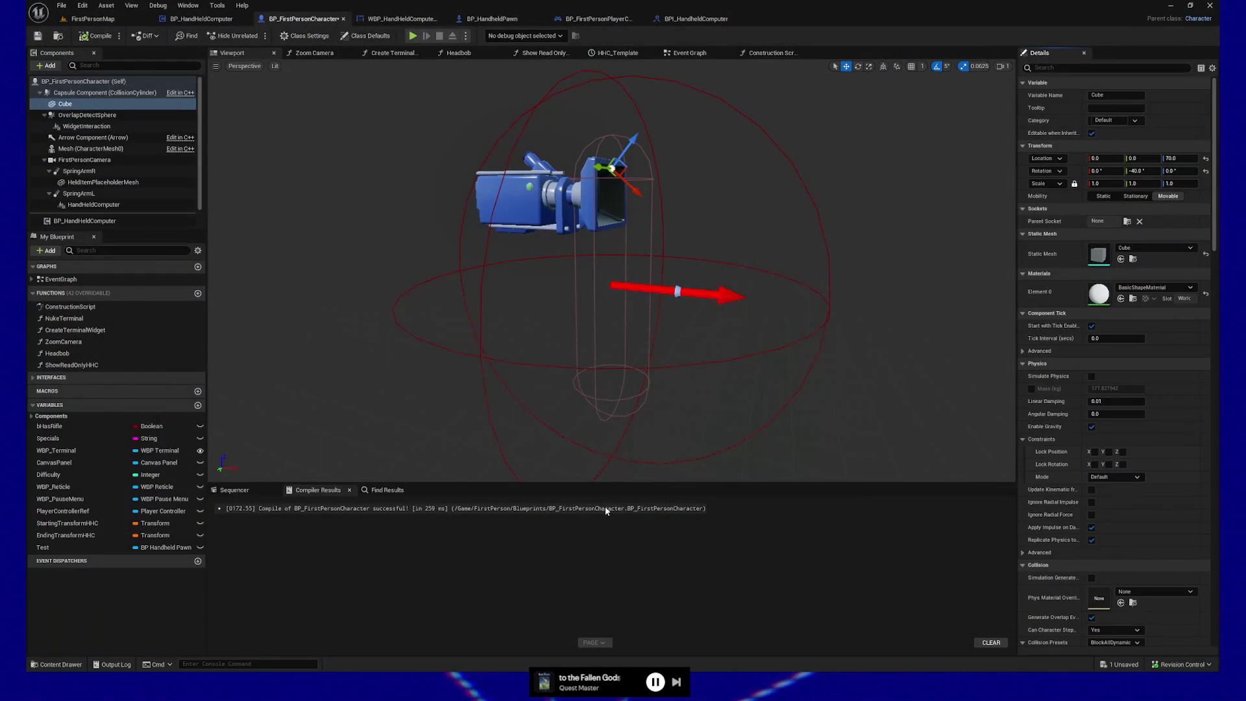
Save the Blueprint, start a standalone play-test, and approach the desk
left_click(43, 35)
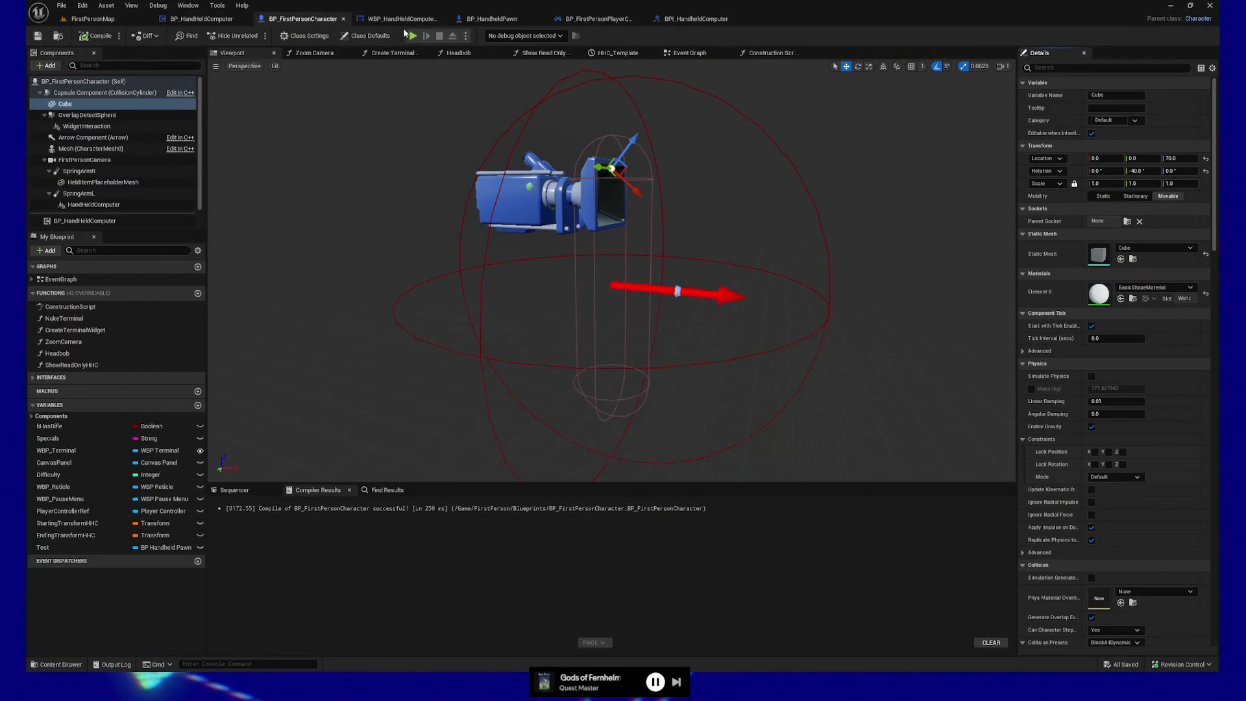
key("w")
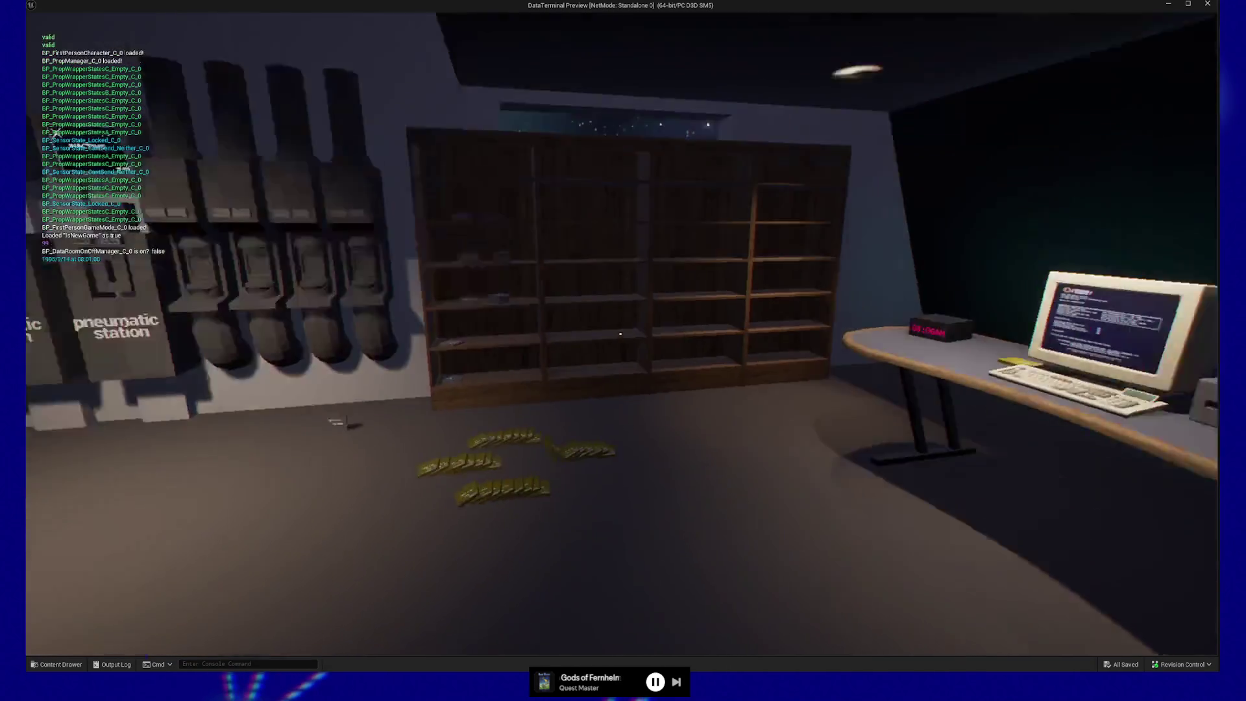
key("s")
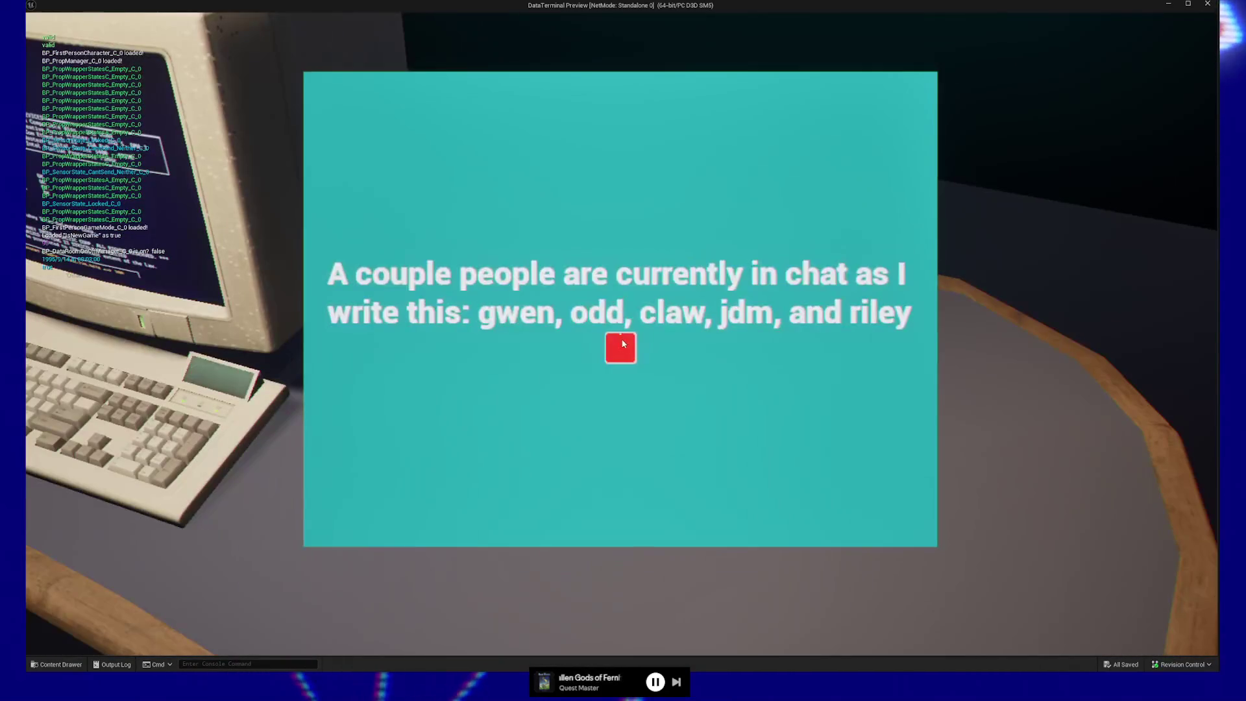
key("w")
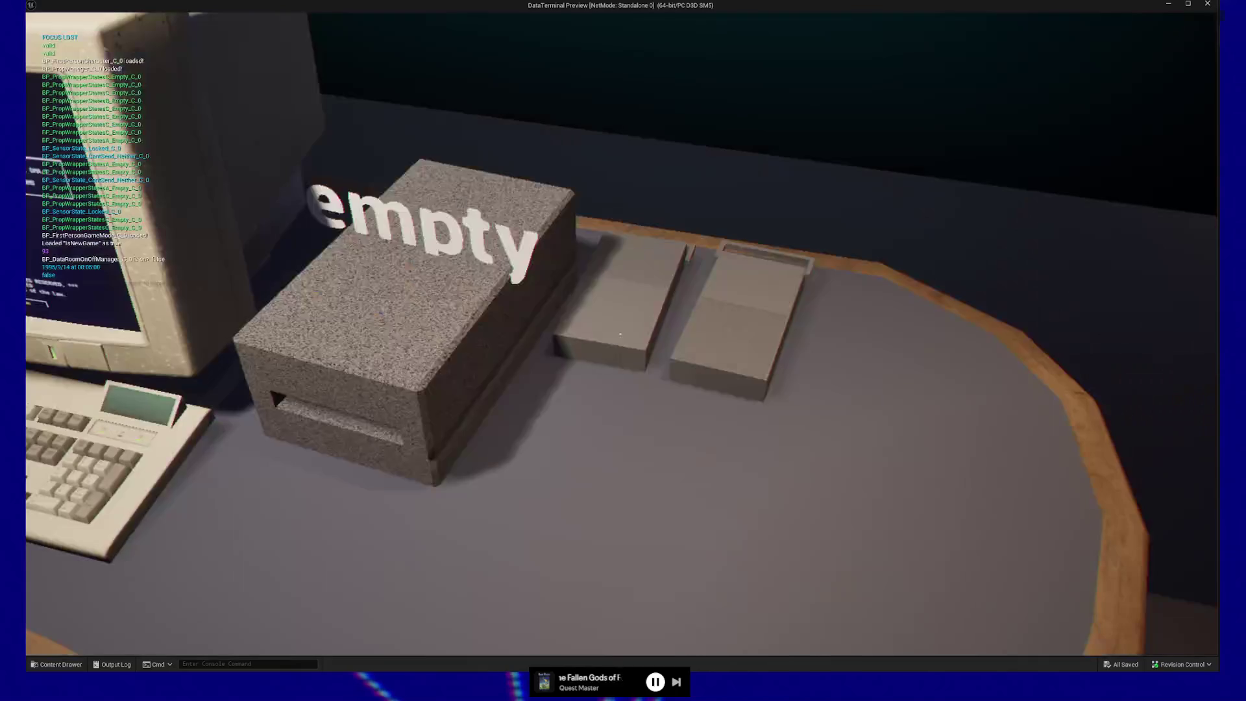
Walk up to the wooden shelves and back away to reveal the teal text panel
key("s")
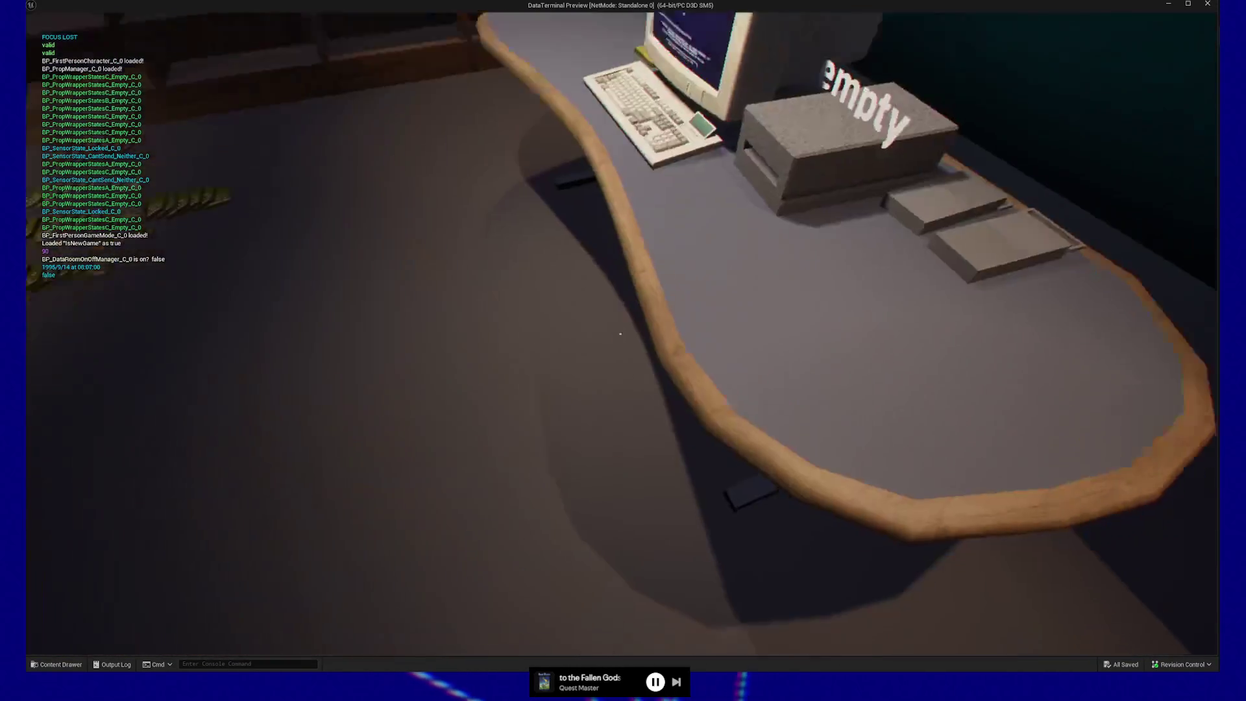
key("w")
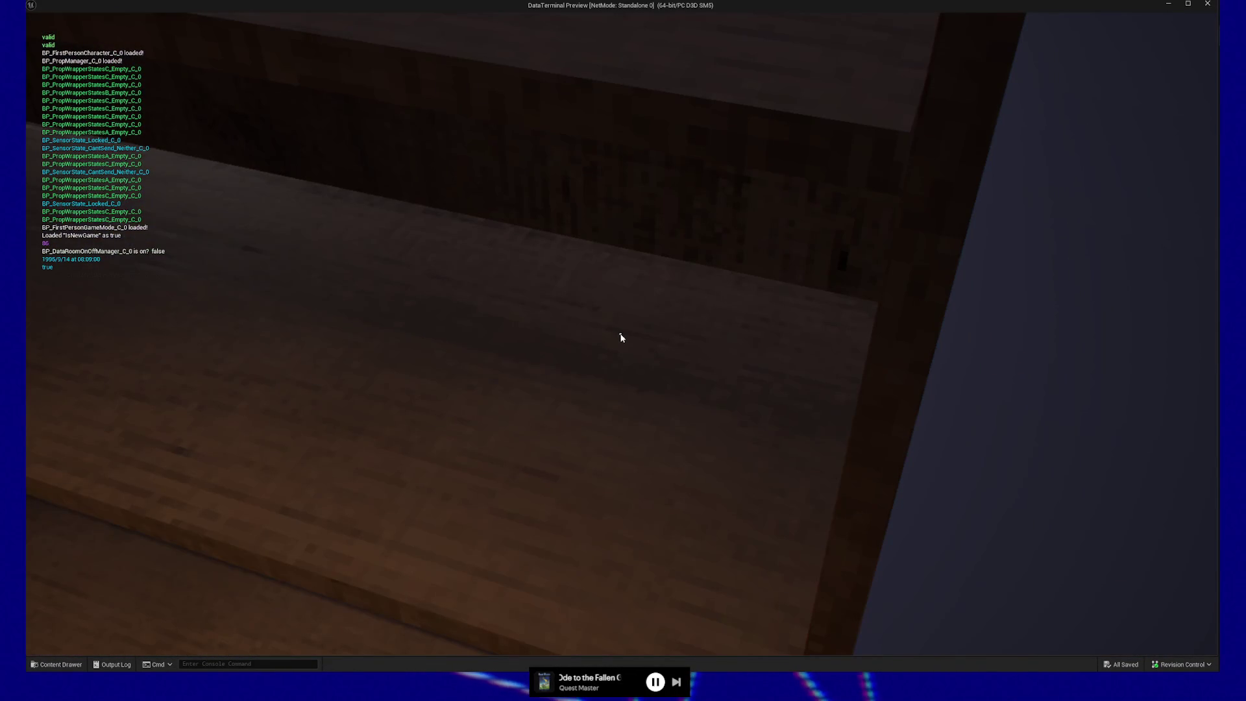
key("s")
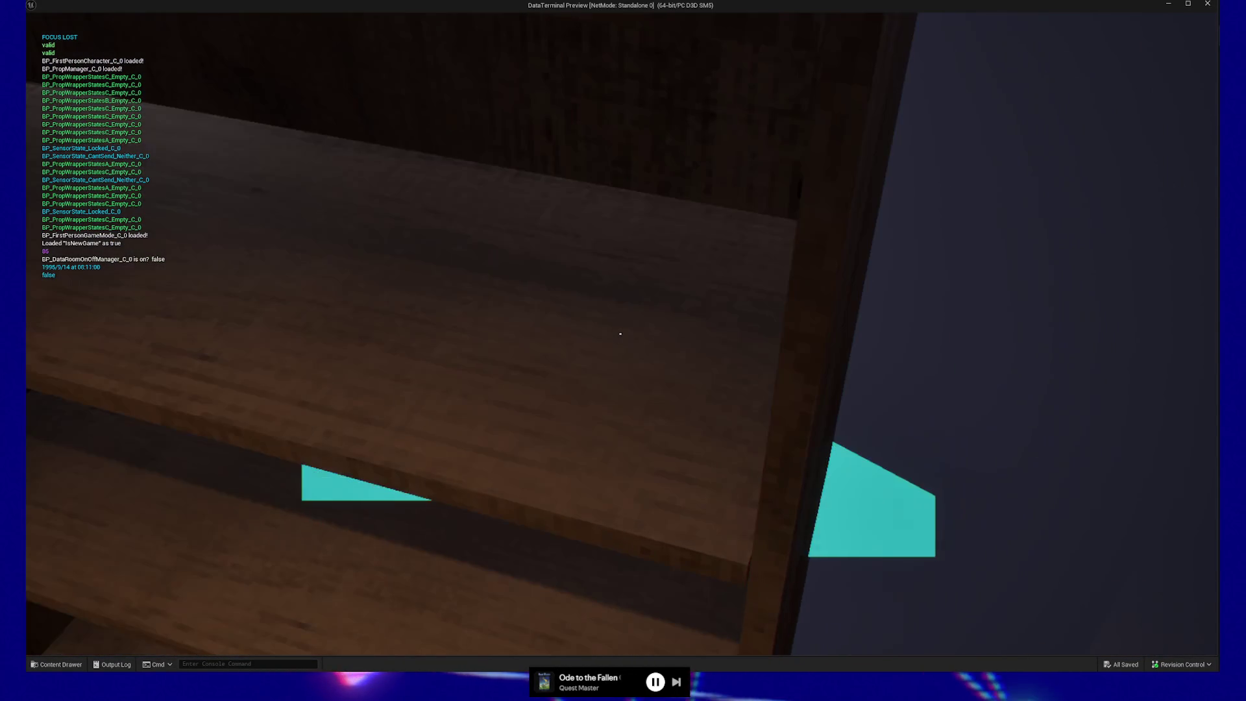
key("s")
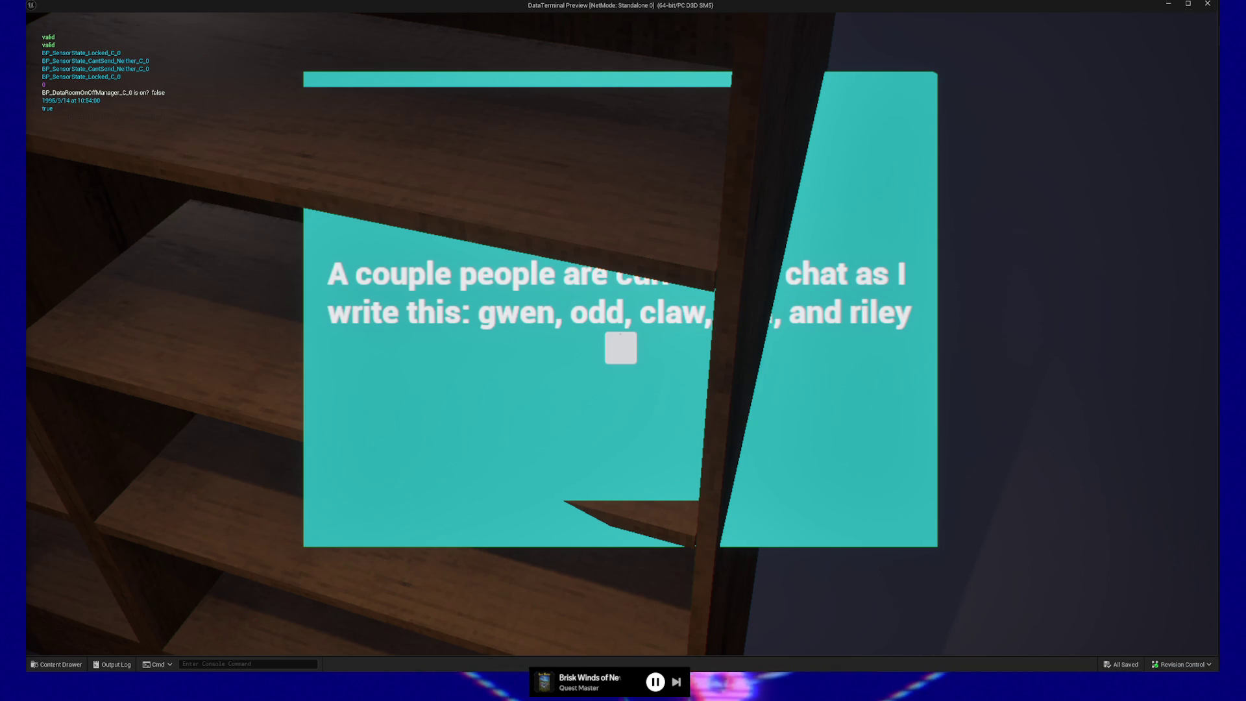
key("shift+F1")
left_click(620, 431)
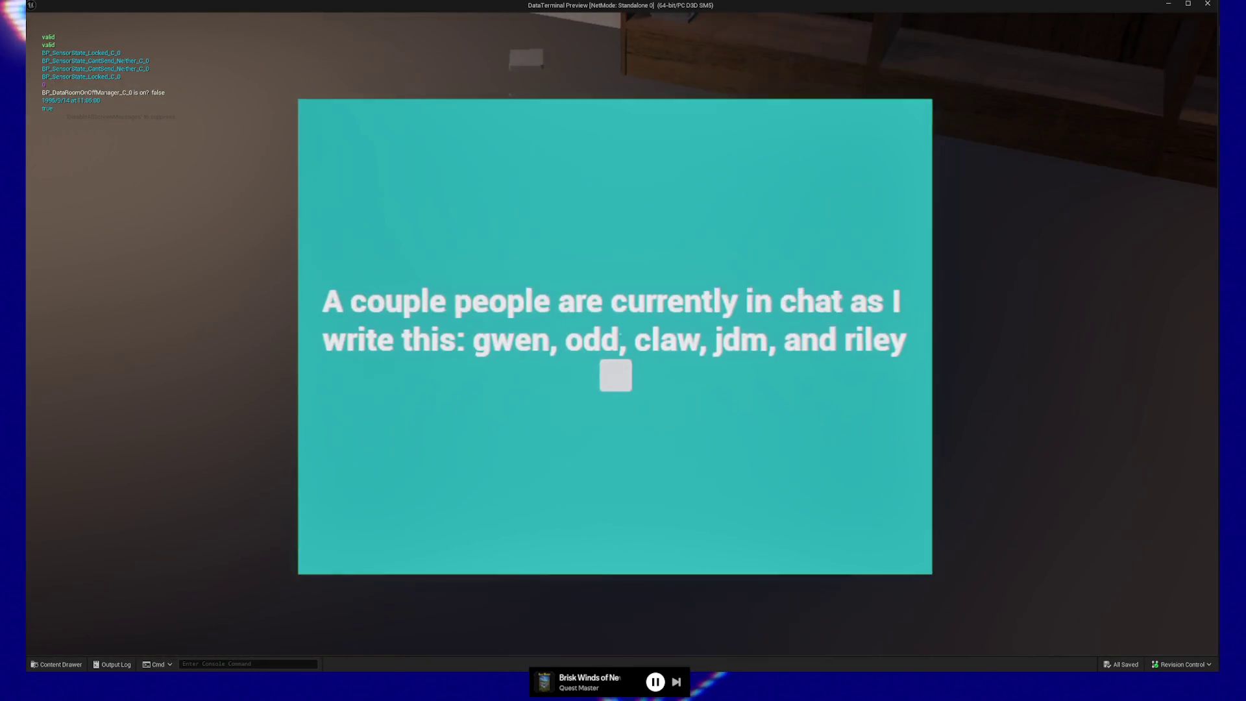
Dismiss the terminal panel with Esc, bringing up the Game Paused menu
key("Escape")
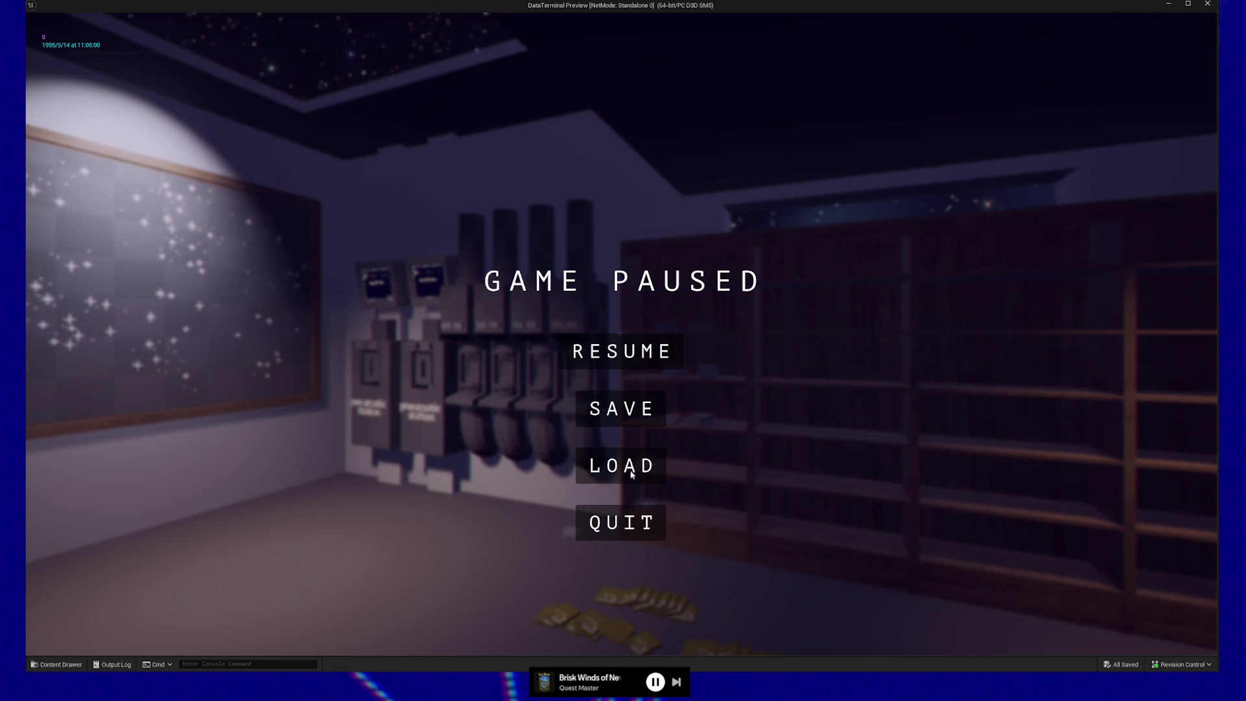
Choose QUIT on the Game Paused menu to close the standalone preview
left_click(629, 531)
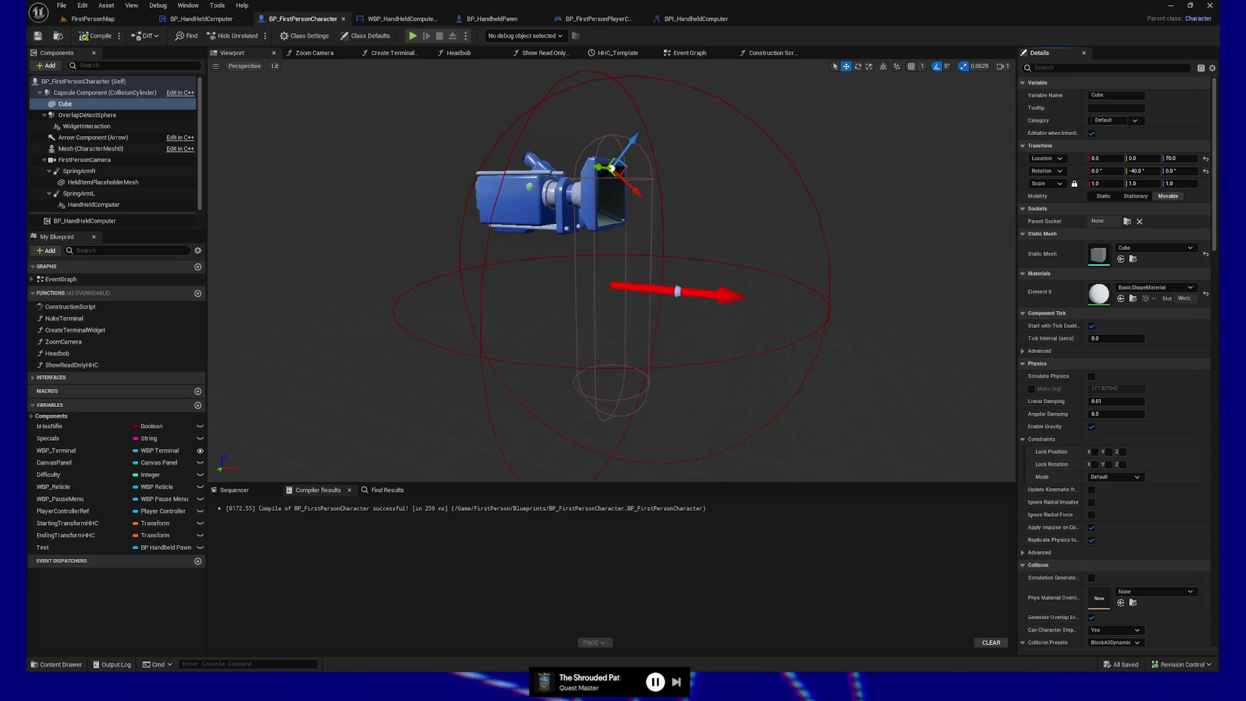
Launch a play-test from the toolbar and open the floor note's teal message card
left_click(412, 36)
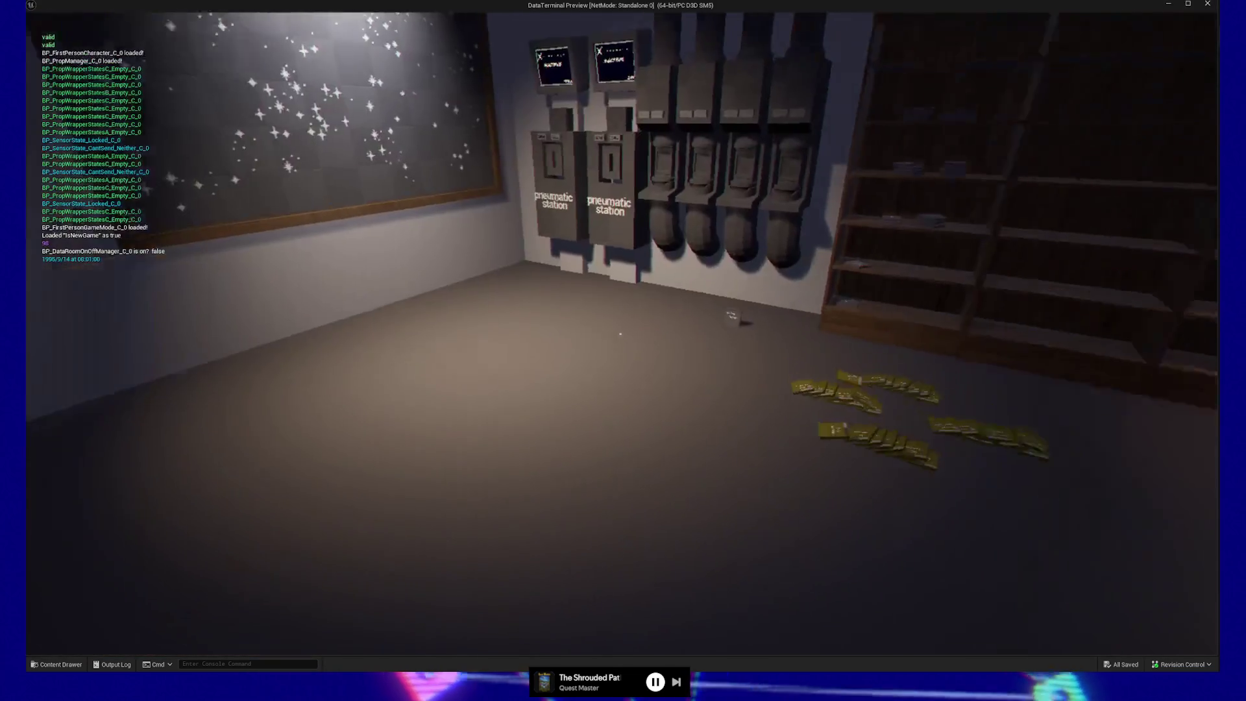
left_click(620, 333)
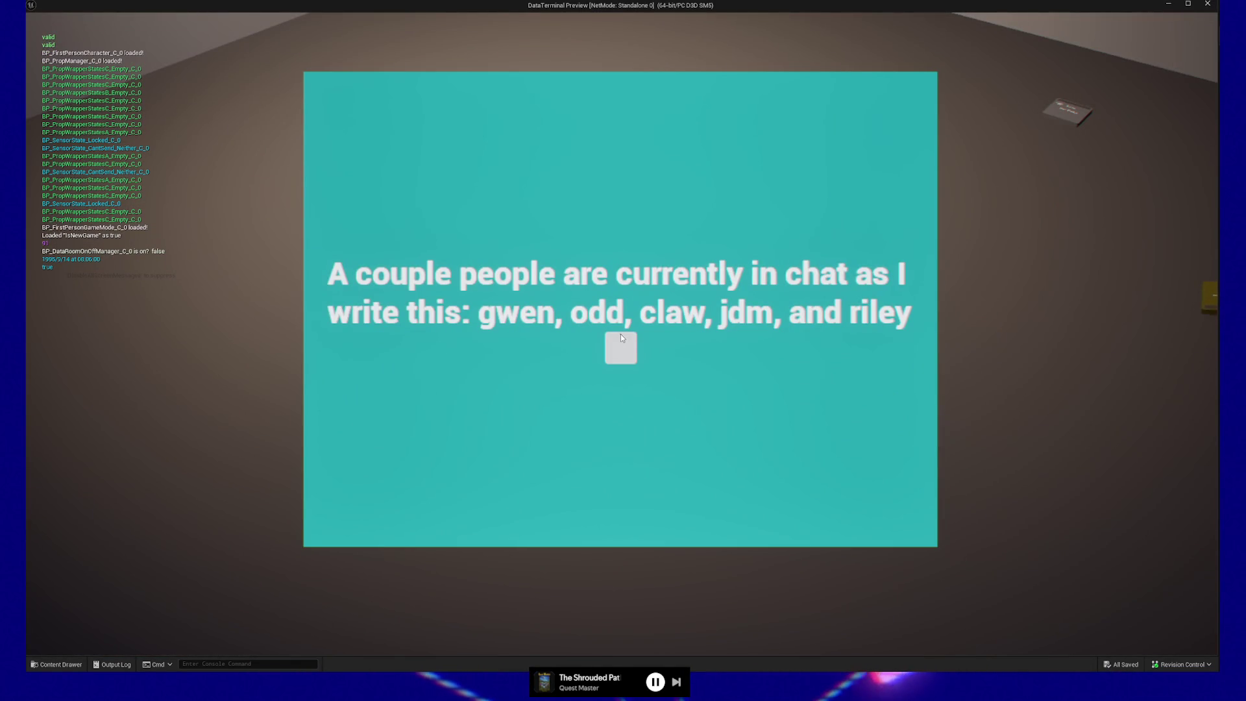
Open and close the floor note's panel several times to check its slide-in and slide-out
left_click(620, 337)
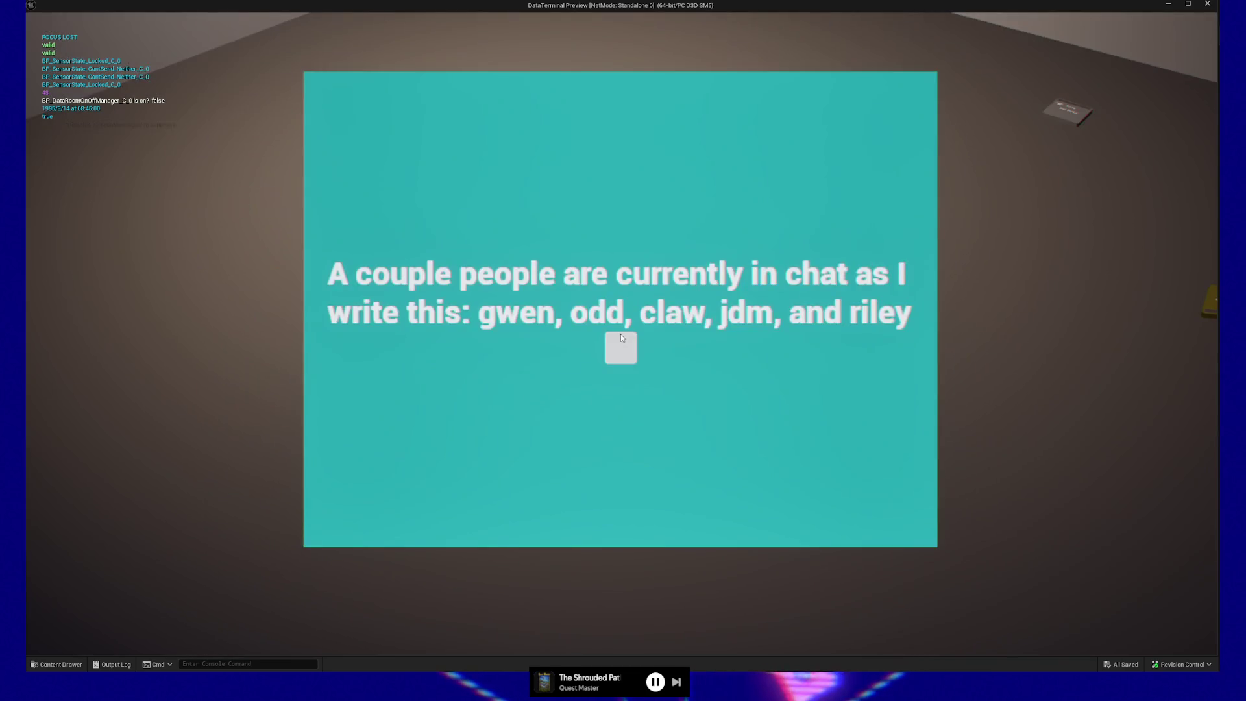
left_click(621, 339)
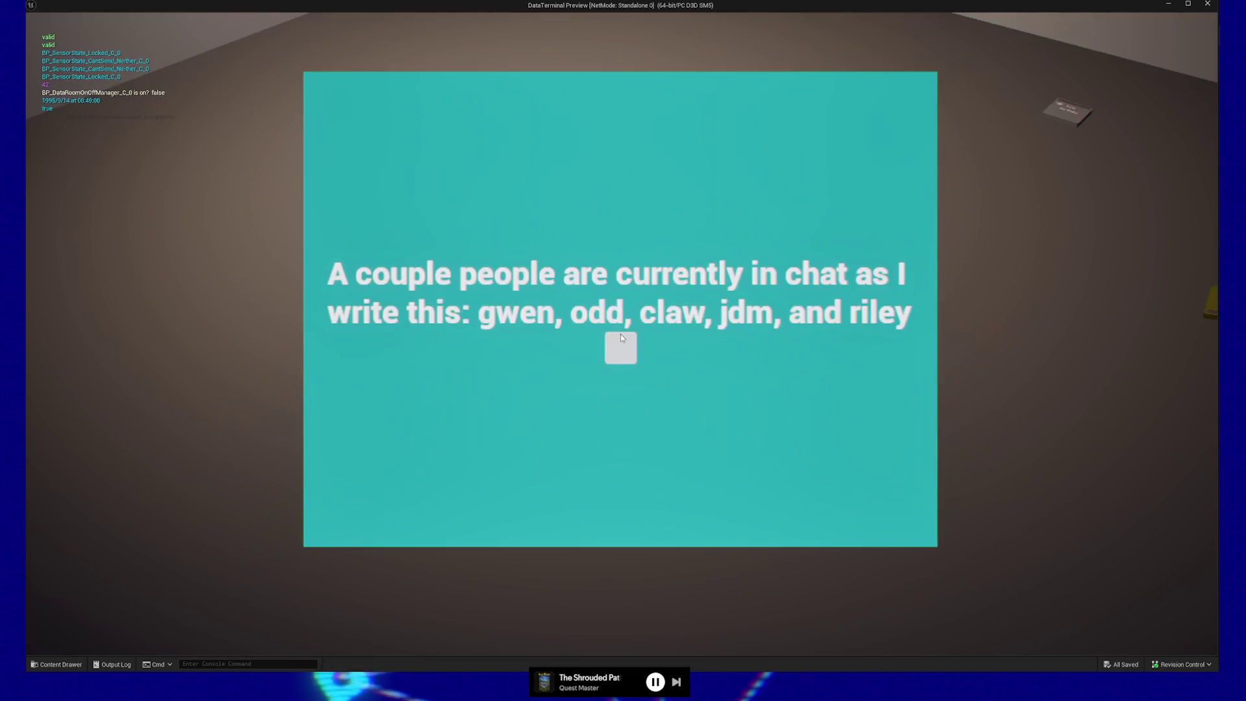
left_click(621, 337)
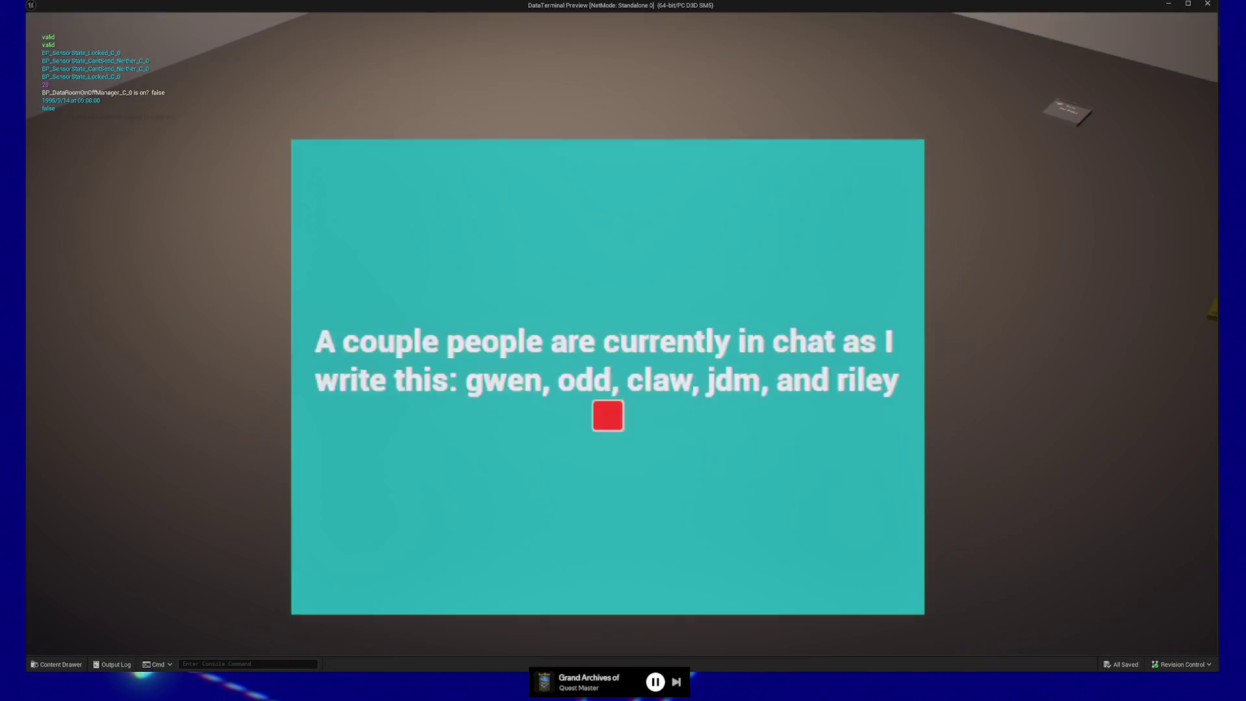
left_click(620, 338)
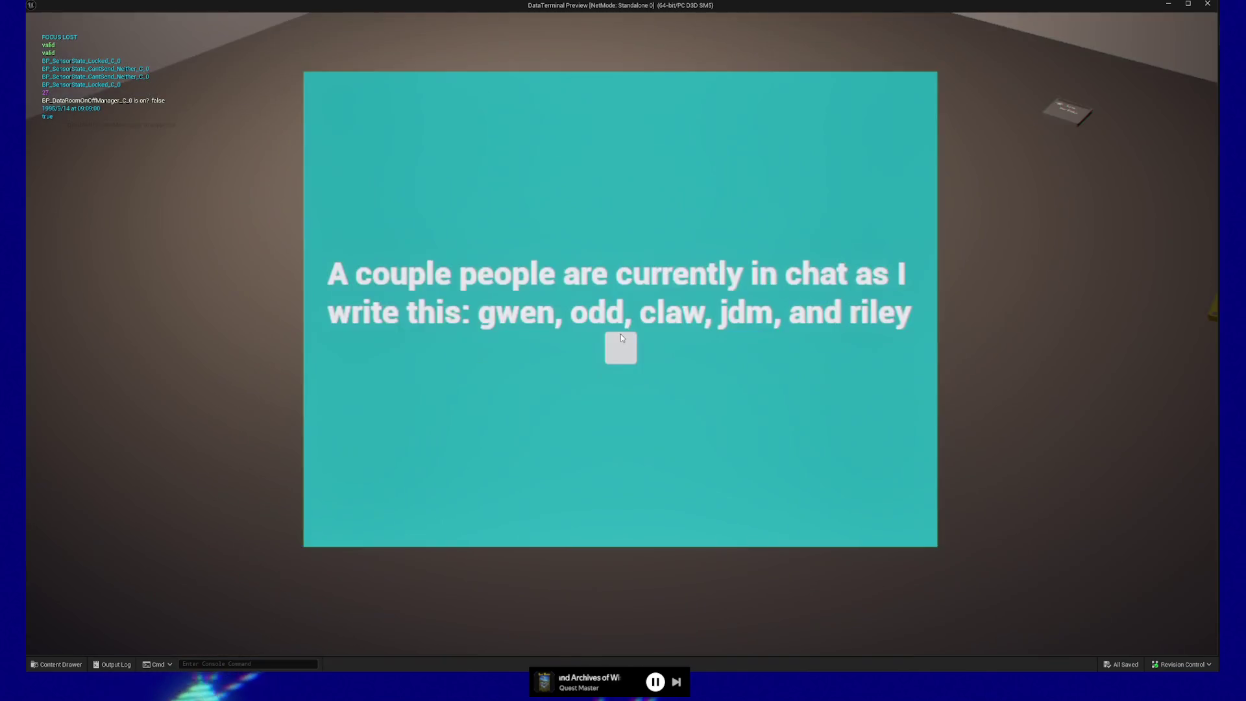
left_click(620, 335)
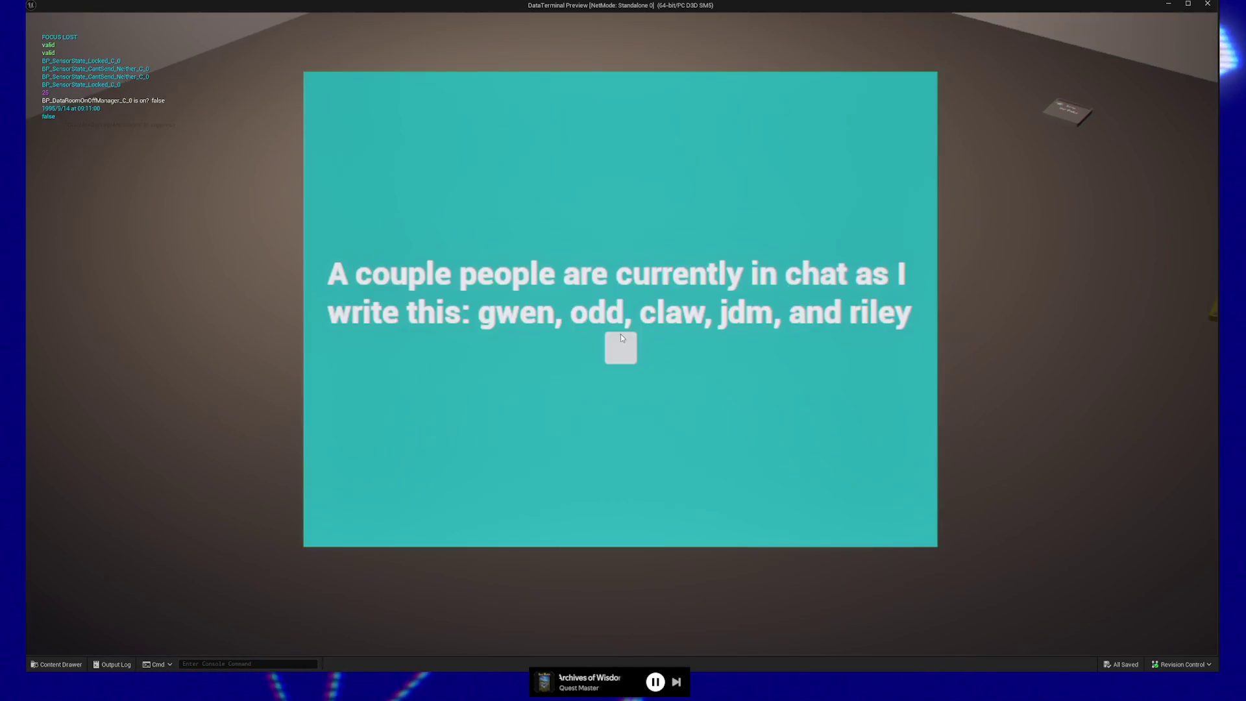
left_click(621, 334)
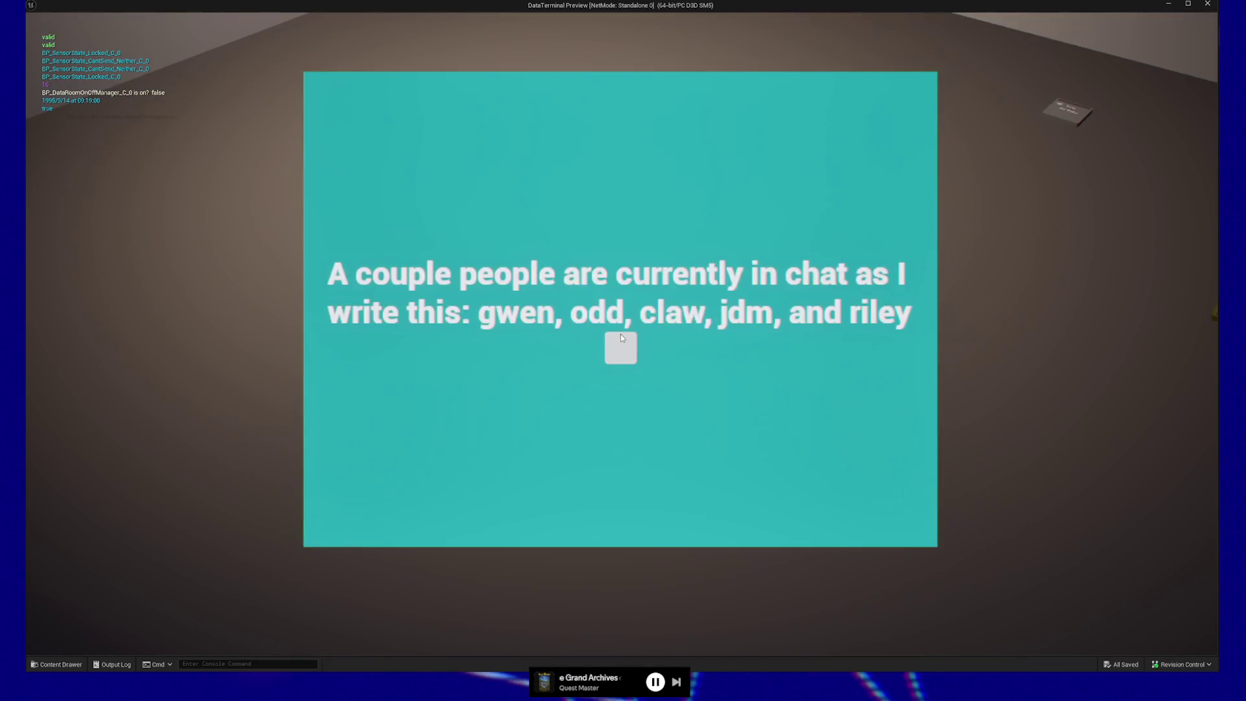
left_click(621, 334)
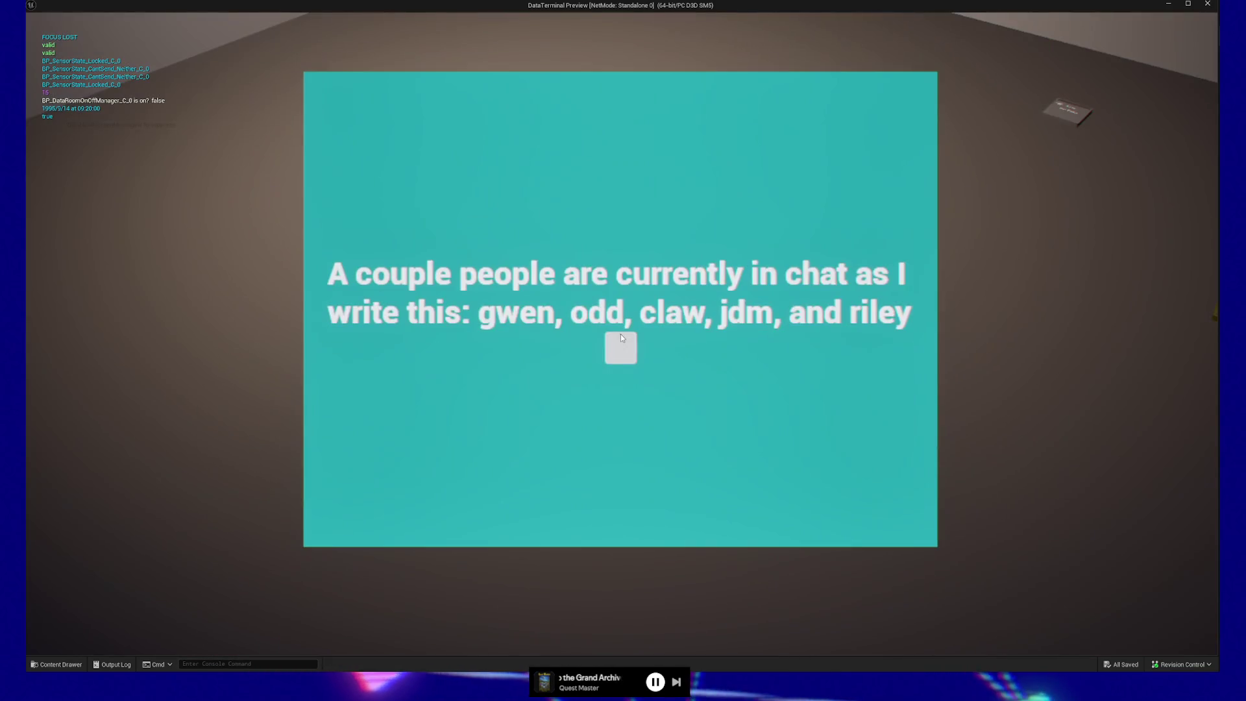
Close the floor note's teal message panel to get back to the room
left_click(621, 336)
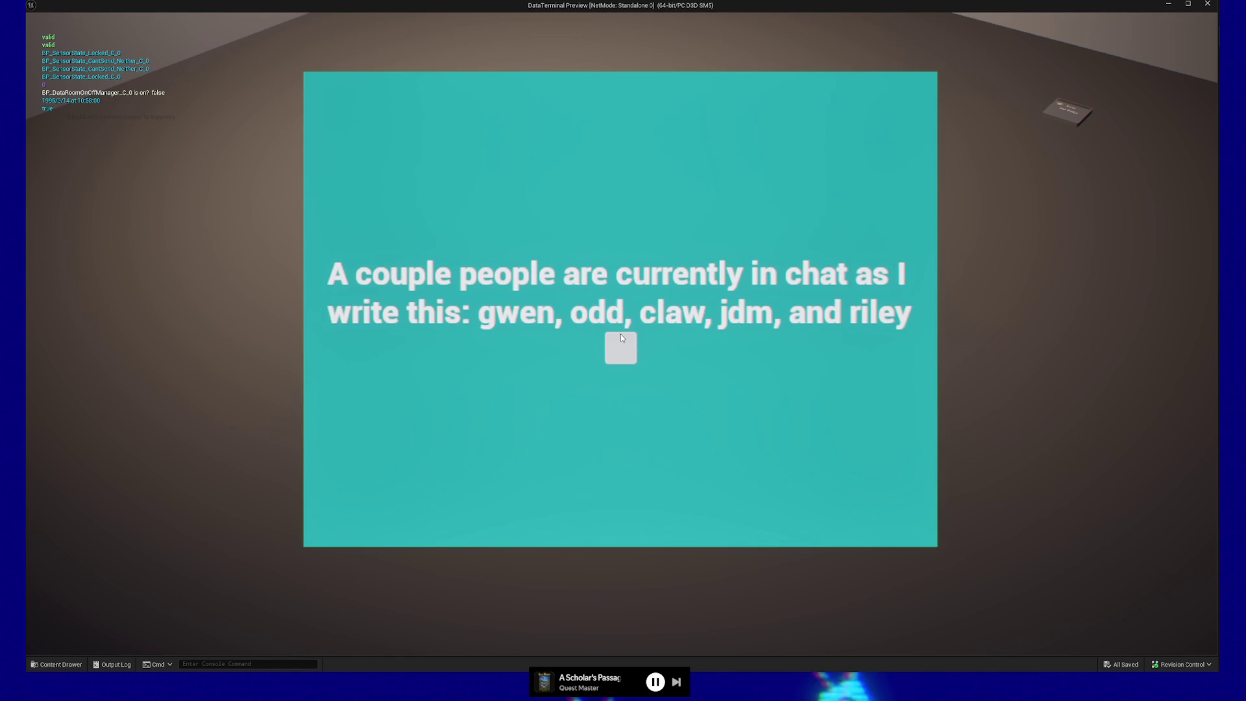
Toggle the current note panel closed and open another note lying on the floor
left_click(621, 338)
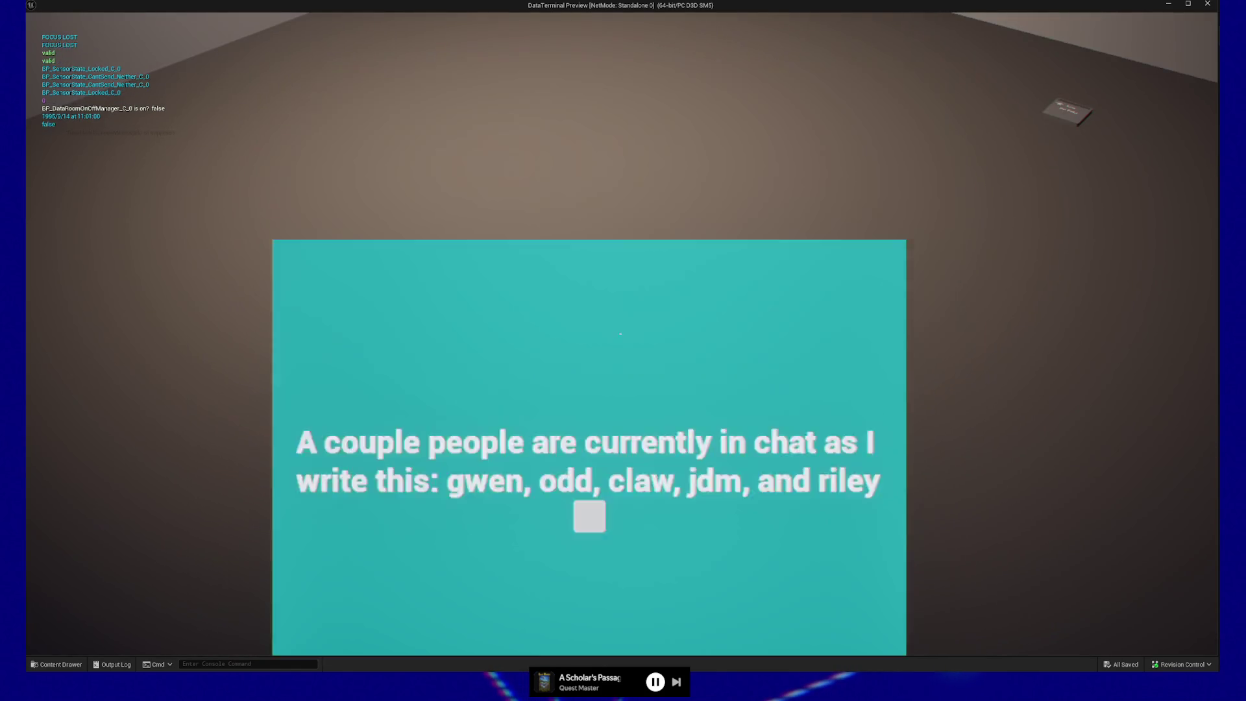
left_click(620, 334)
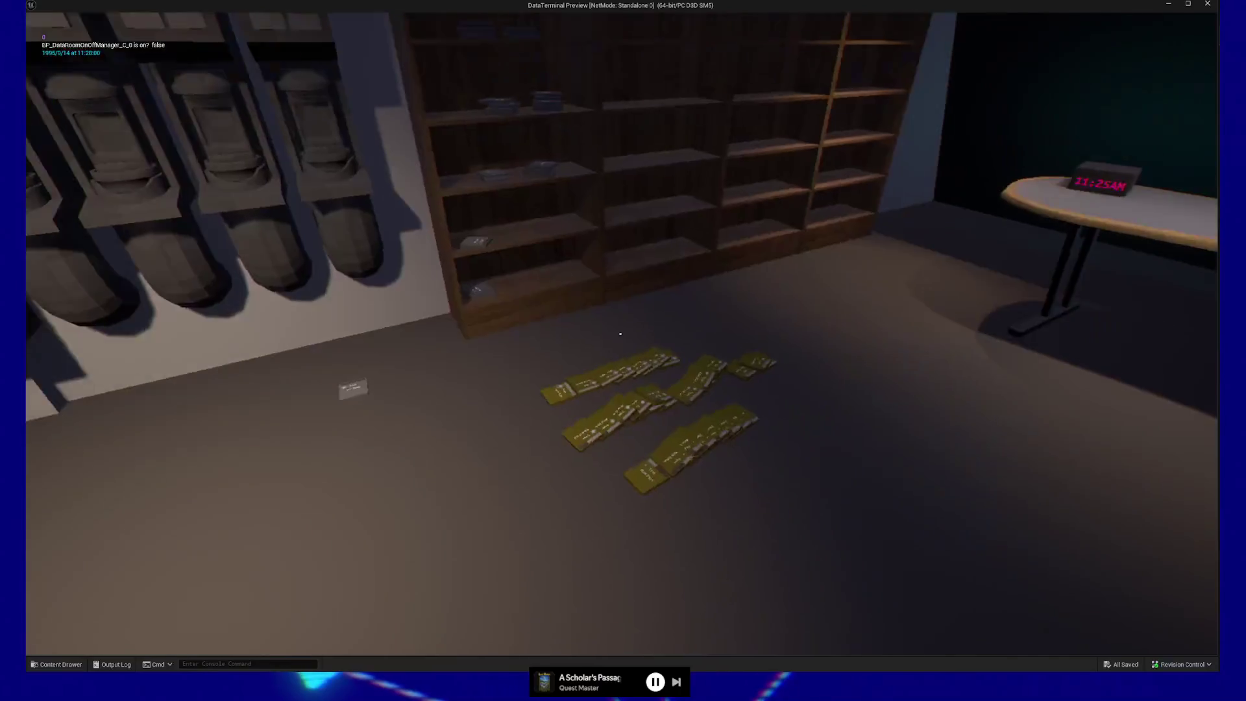
left_click(620, 334)
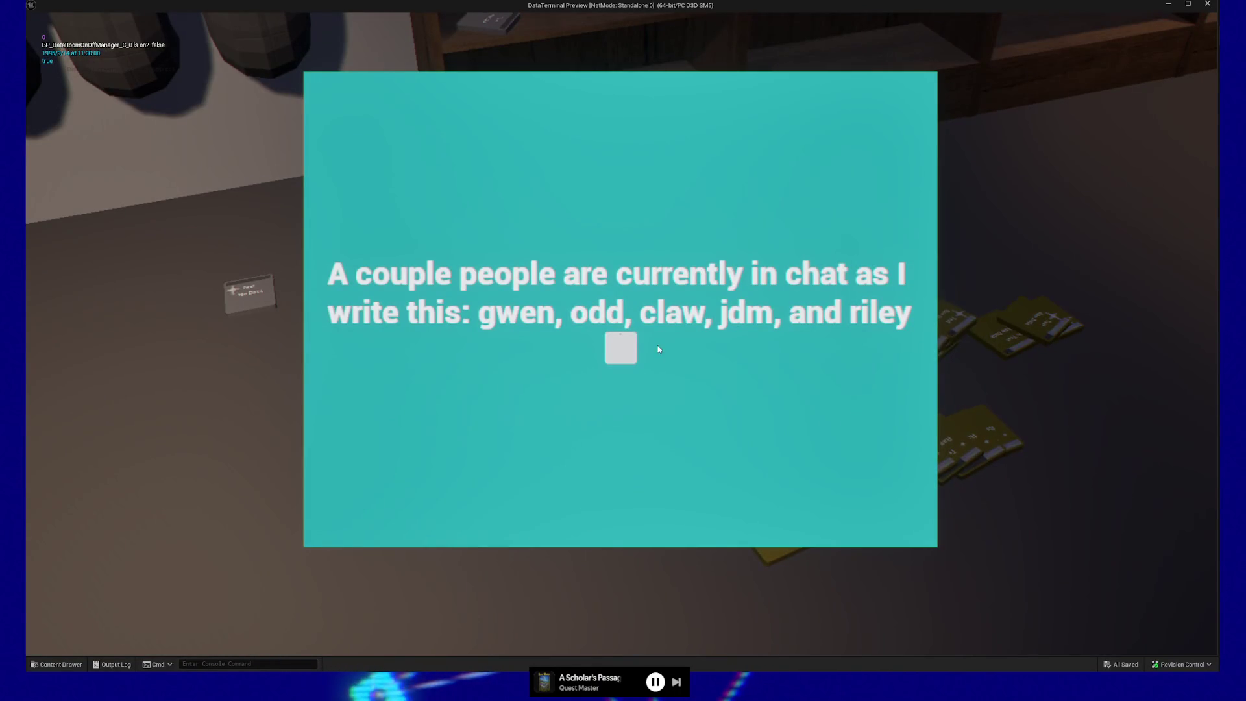
Close that note's popup, pause the game, and quit back to the editor
left_click(620, 348)
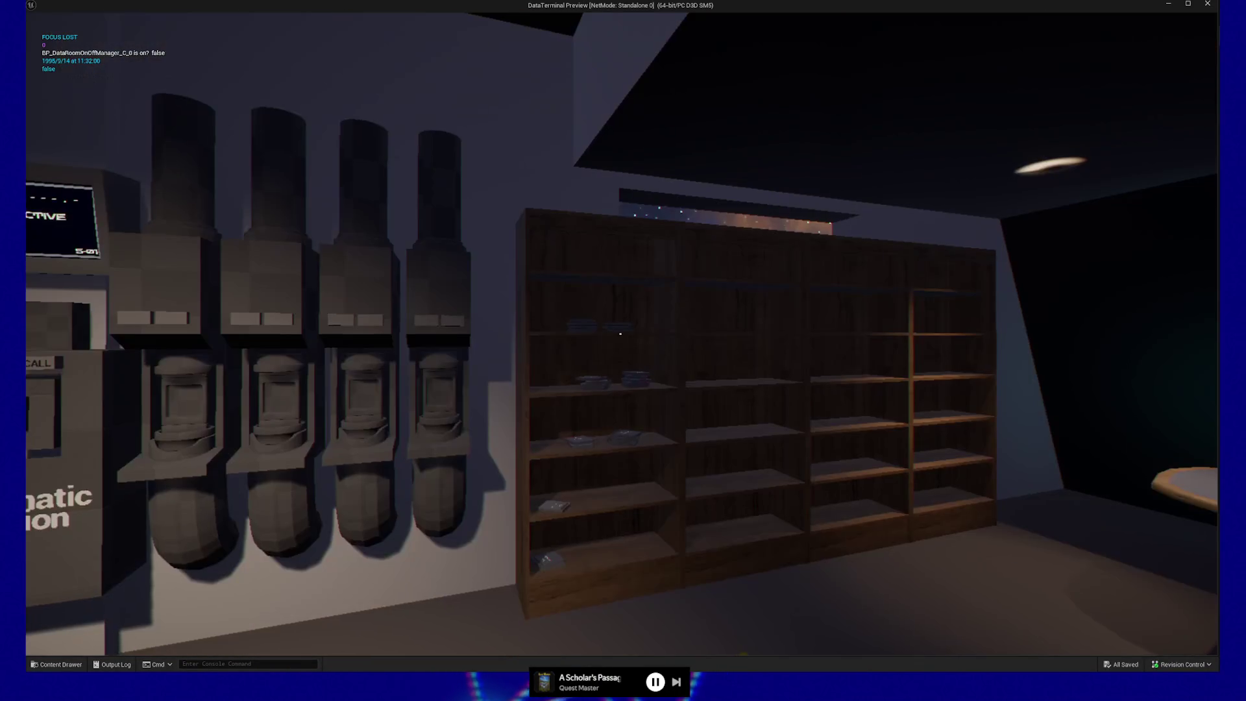
key("Escape")
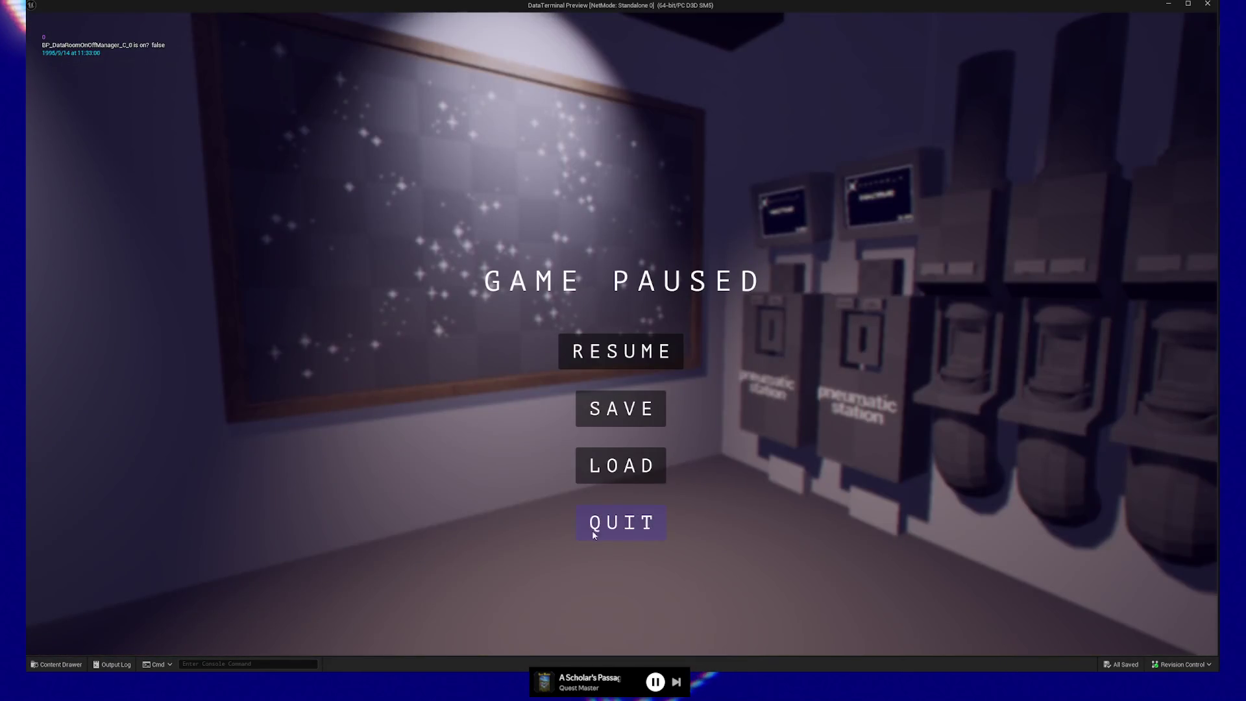
left_click(592, 529)
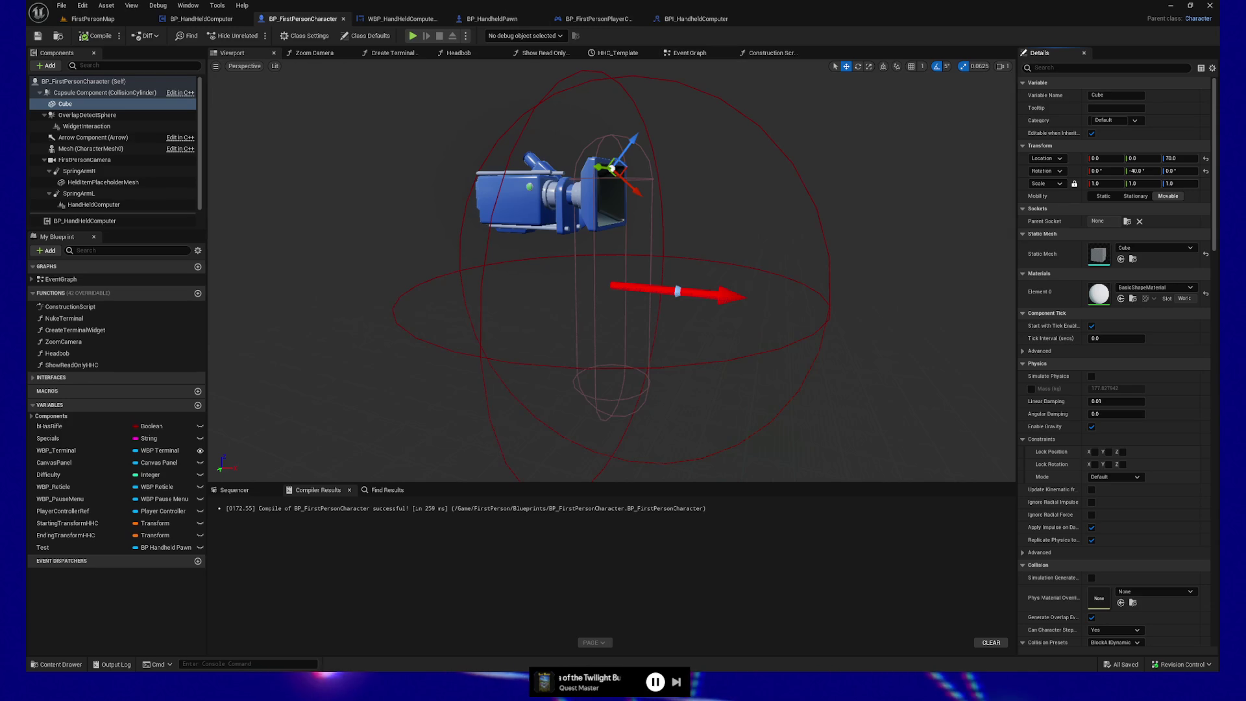
Consult the easing functions cheat sheet, then return to the Unreal editor
key("alt+Tab")
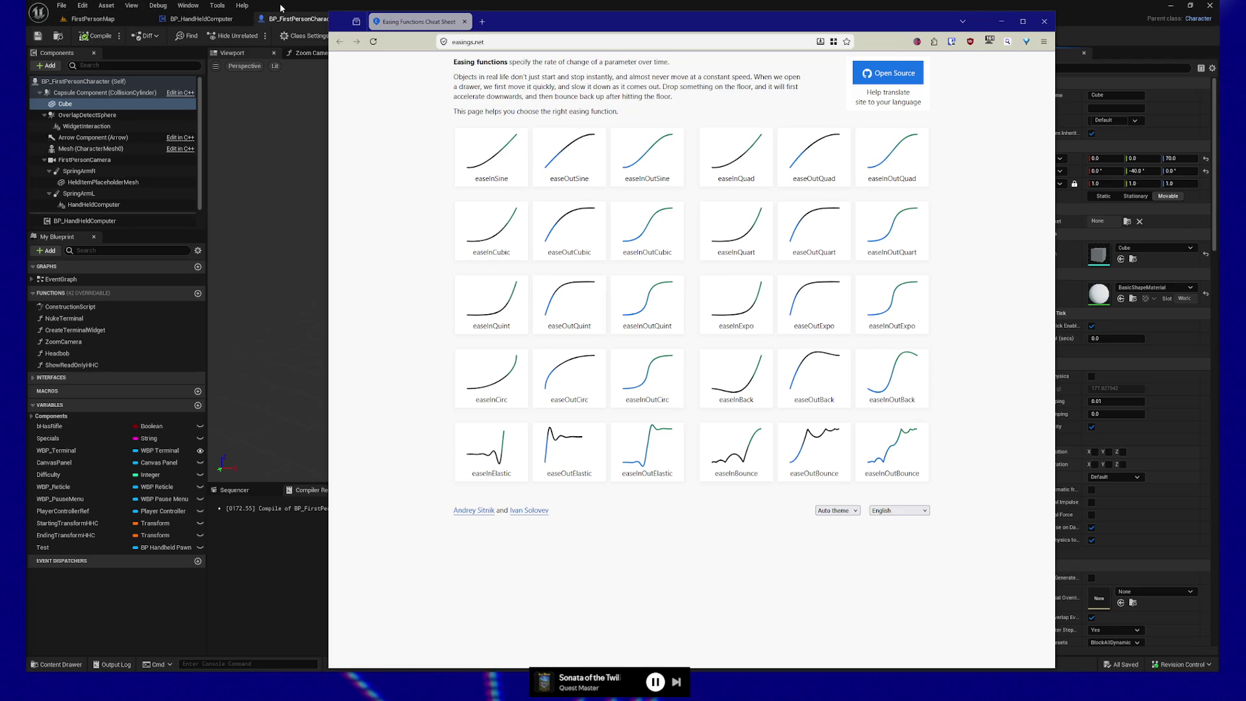
left_click(153, 614)
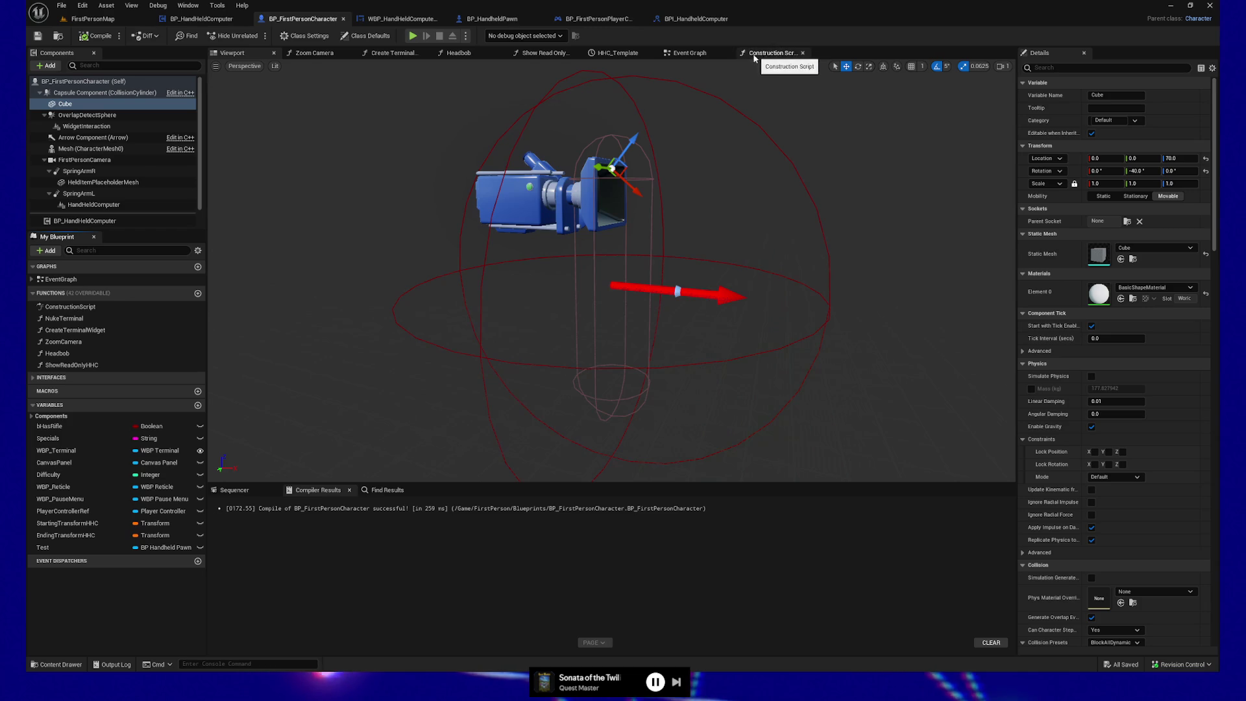
In BP_HandheldPawn, steepen Timeline_0's first-key tangent so it eases out toward 1 by 0.25 s, then compile
left_click(690, 53)
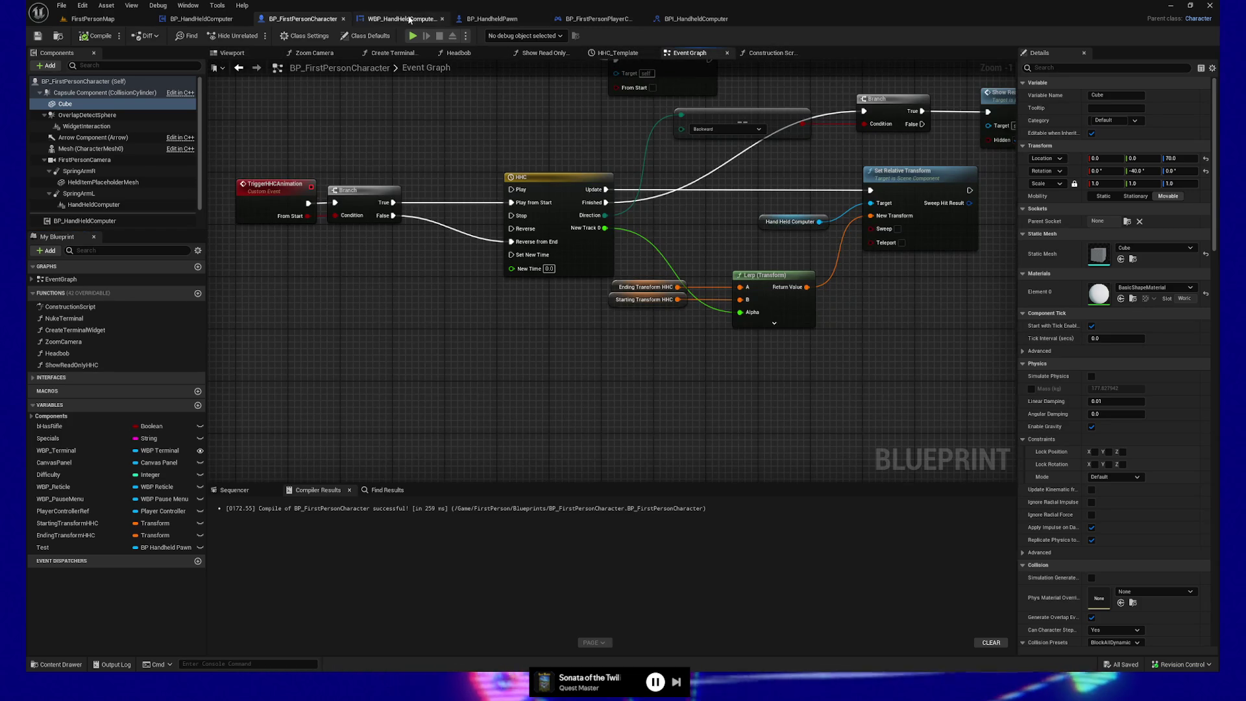
left_click(492, 19)
left_click_drag(486, 331, 674, 343)
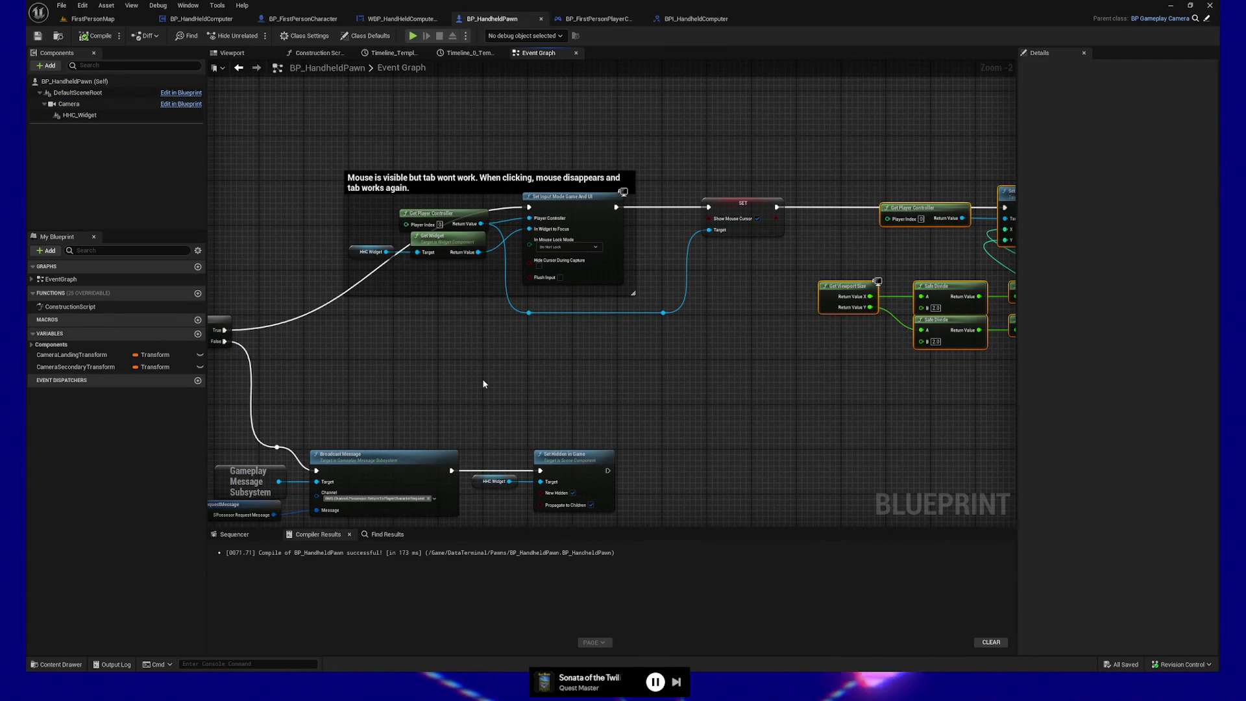
mouse_move(482, 378)
left_mouse_down()
mouse_move(541, 375)
mouse_move(559, 303)
mouse_move(559, 314)
left_mouse_up()
left_click_drag(517, 475, 516, 278)
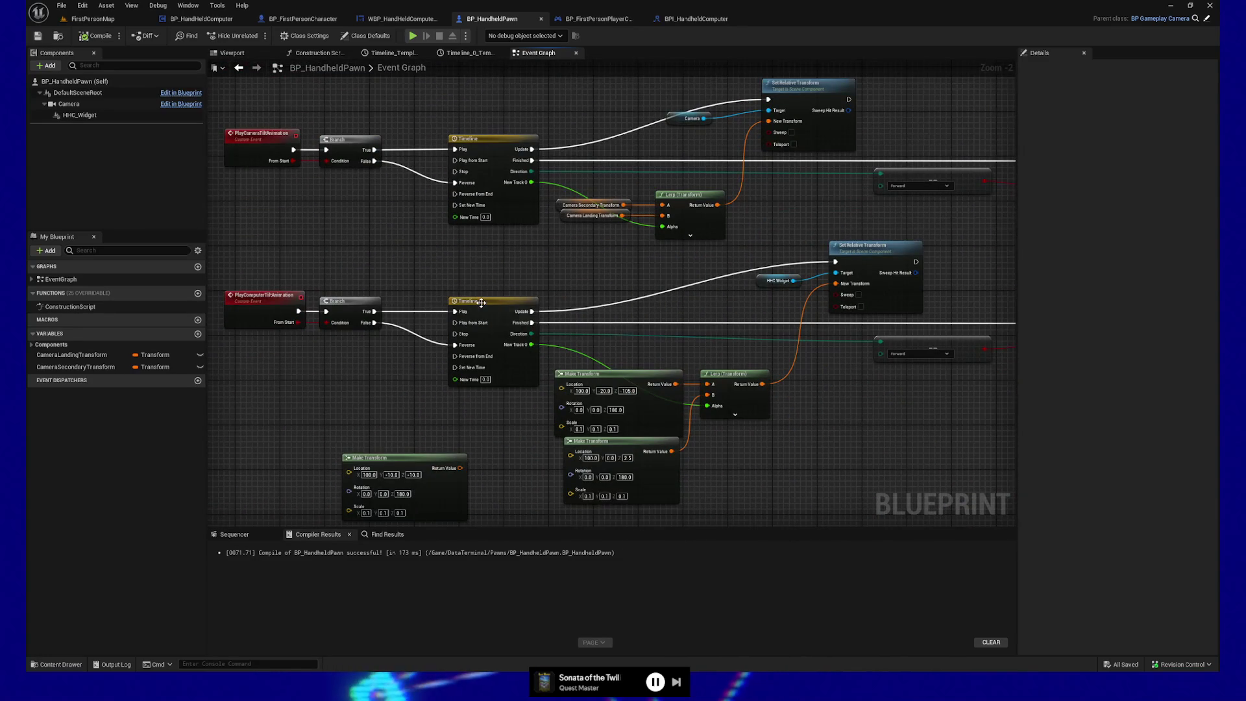
double_click(506, 301)
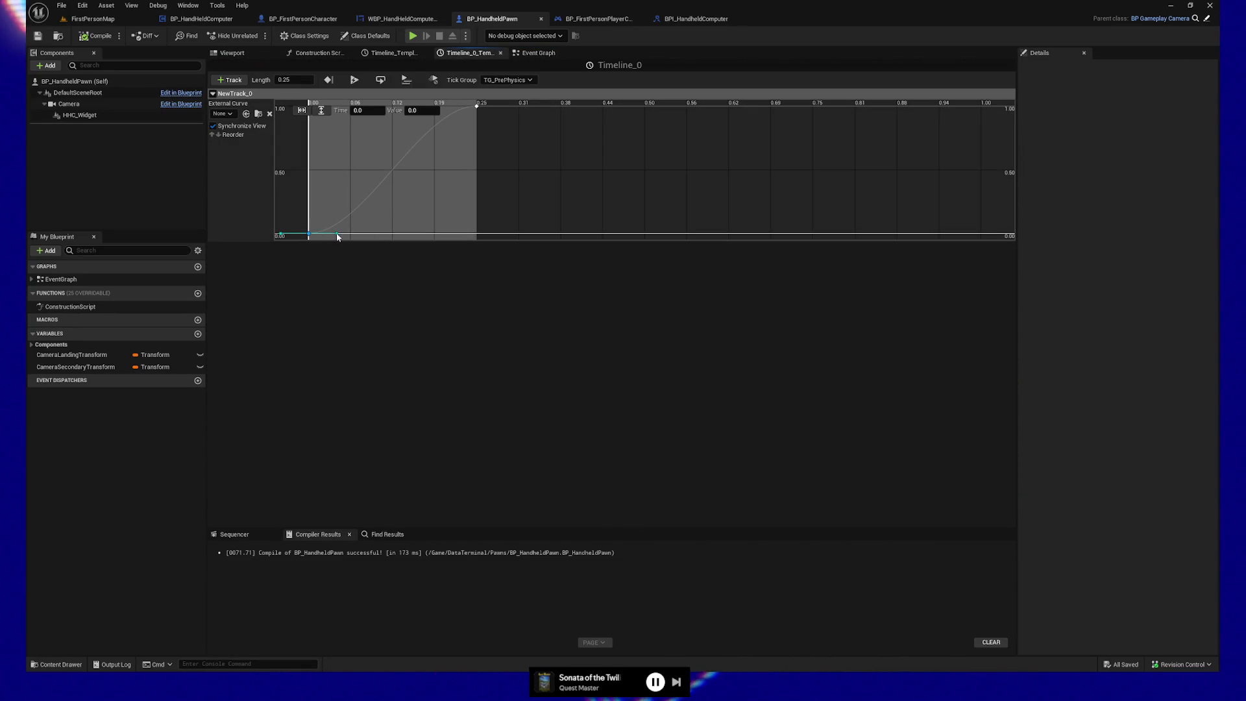
left_click_drag(337, 235, 319, 211)
left_click(97, 36)
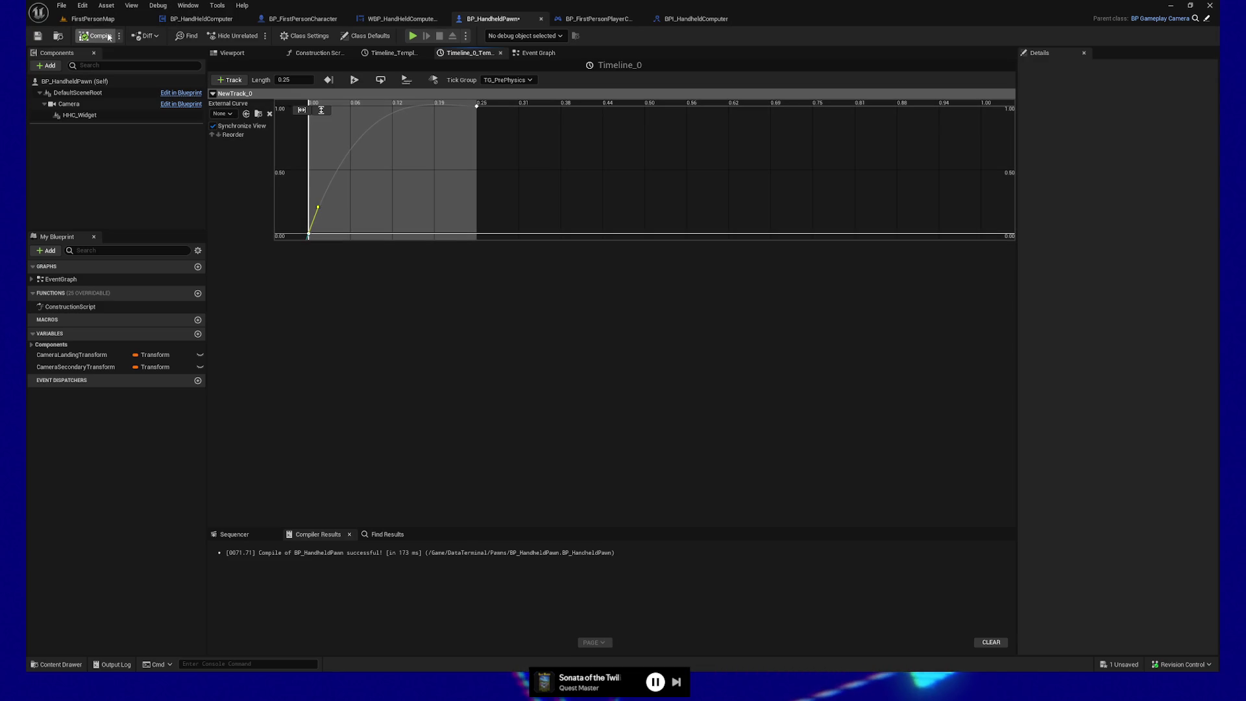
Play-test, toggle the handheld computer down and up seven times, then pause the game
left_click(413, 37)
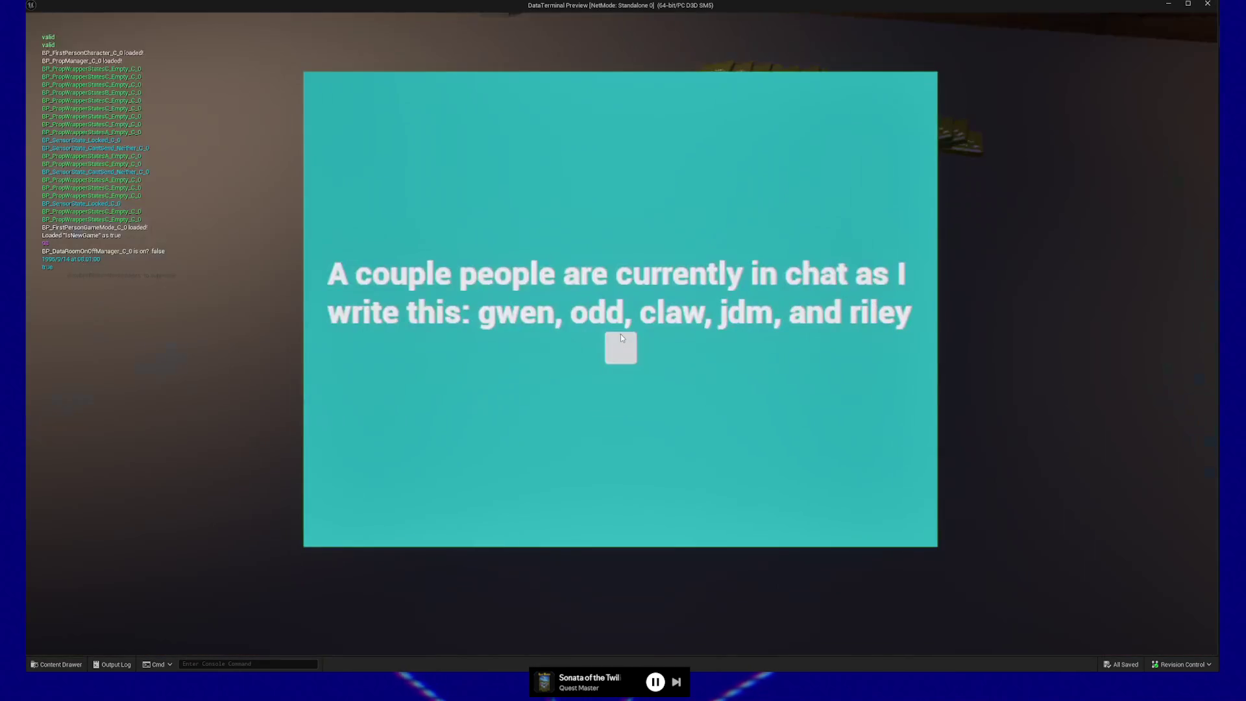
left_click(621, 337)
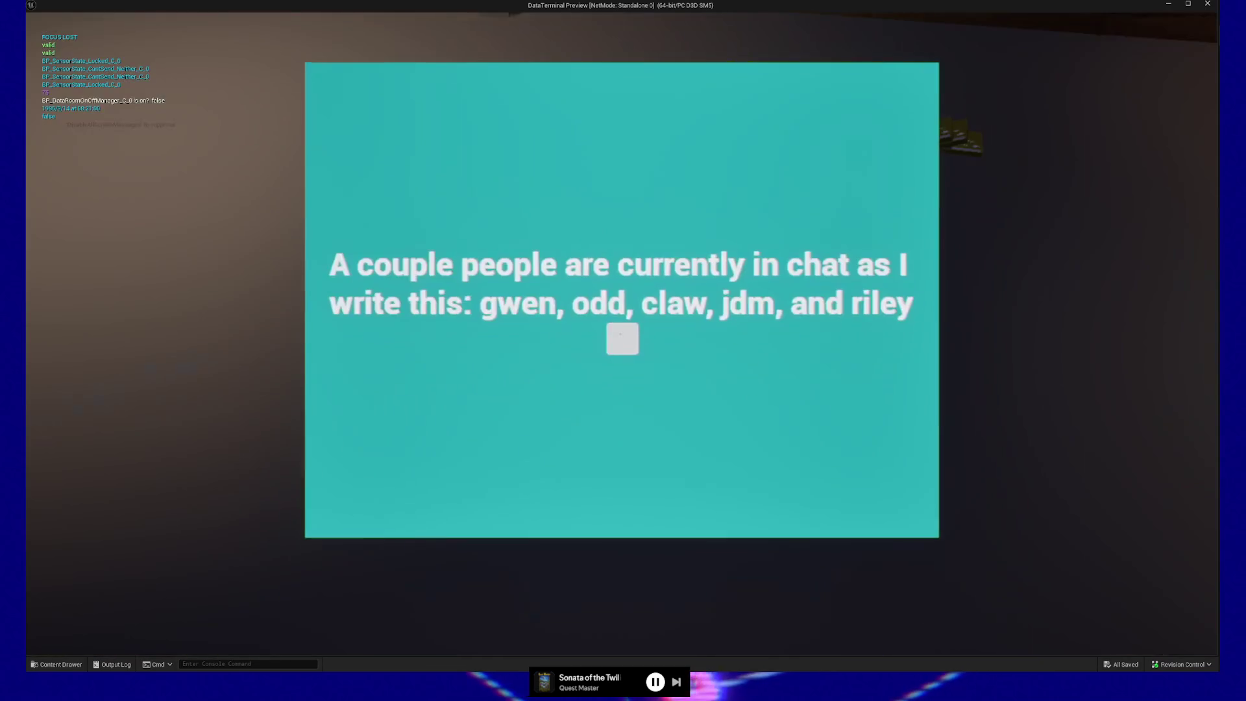
left_click(622, 336)
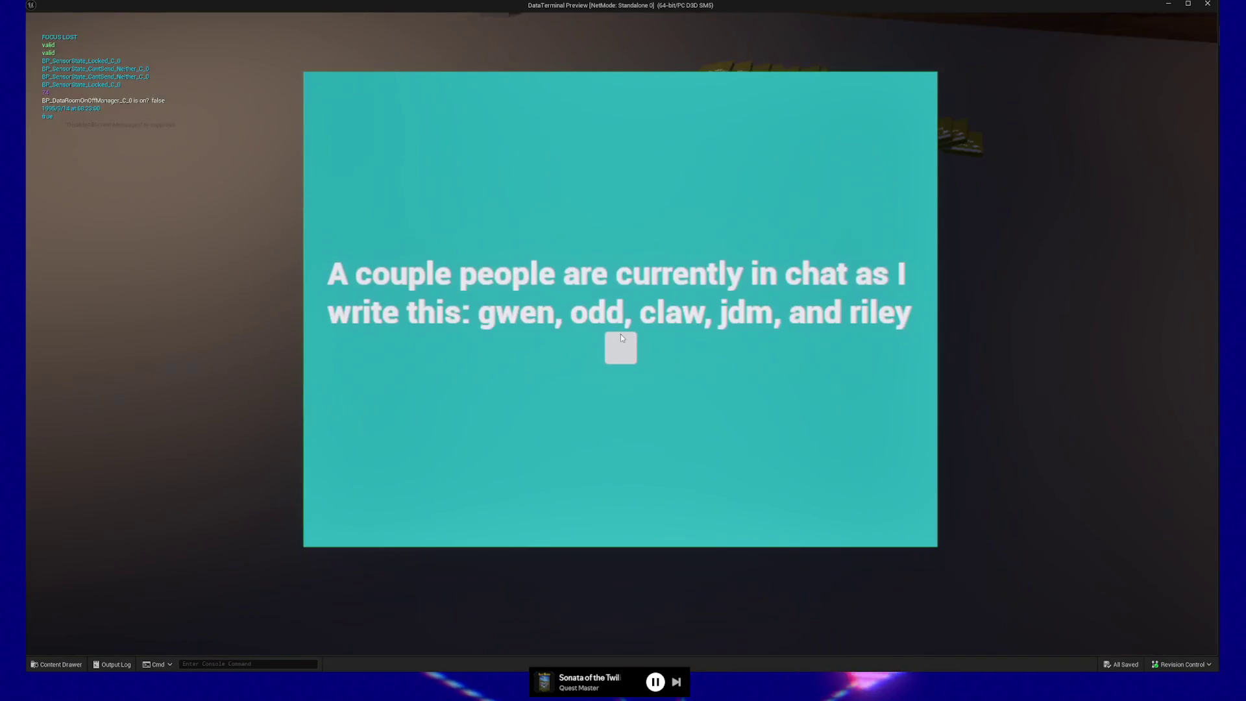
left_click(622, 336)
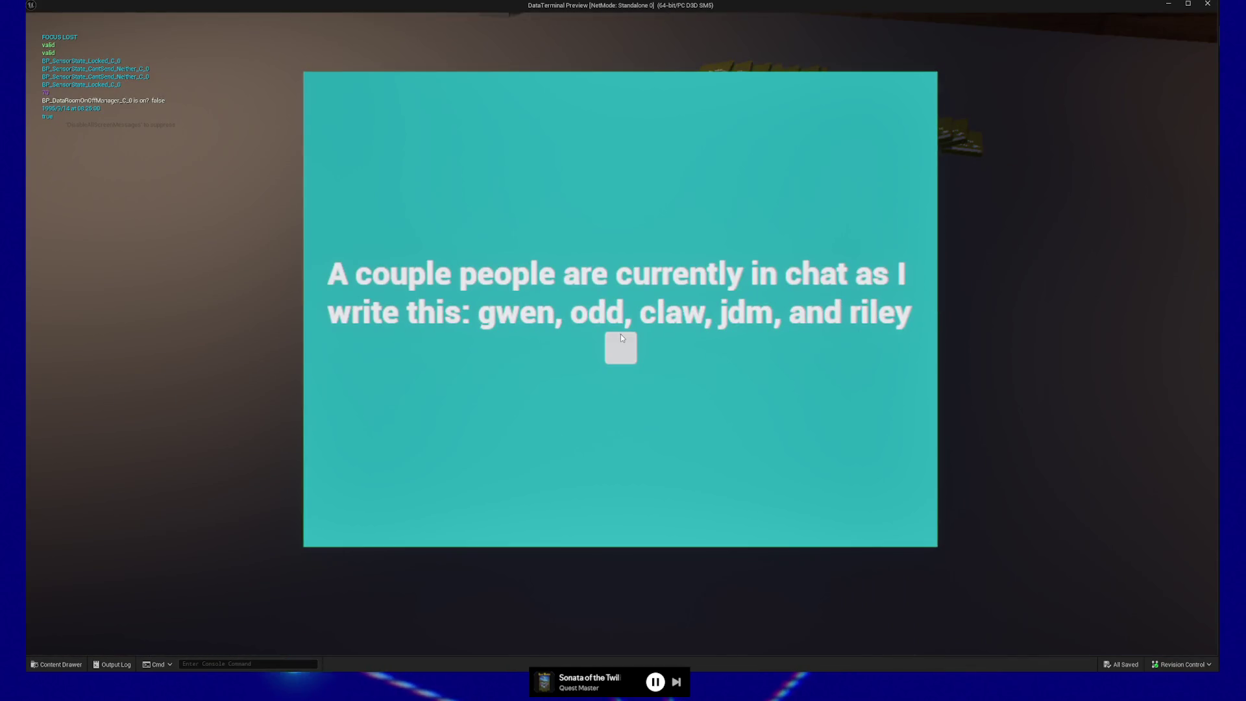
left_click(622, 336)
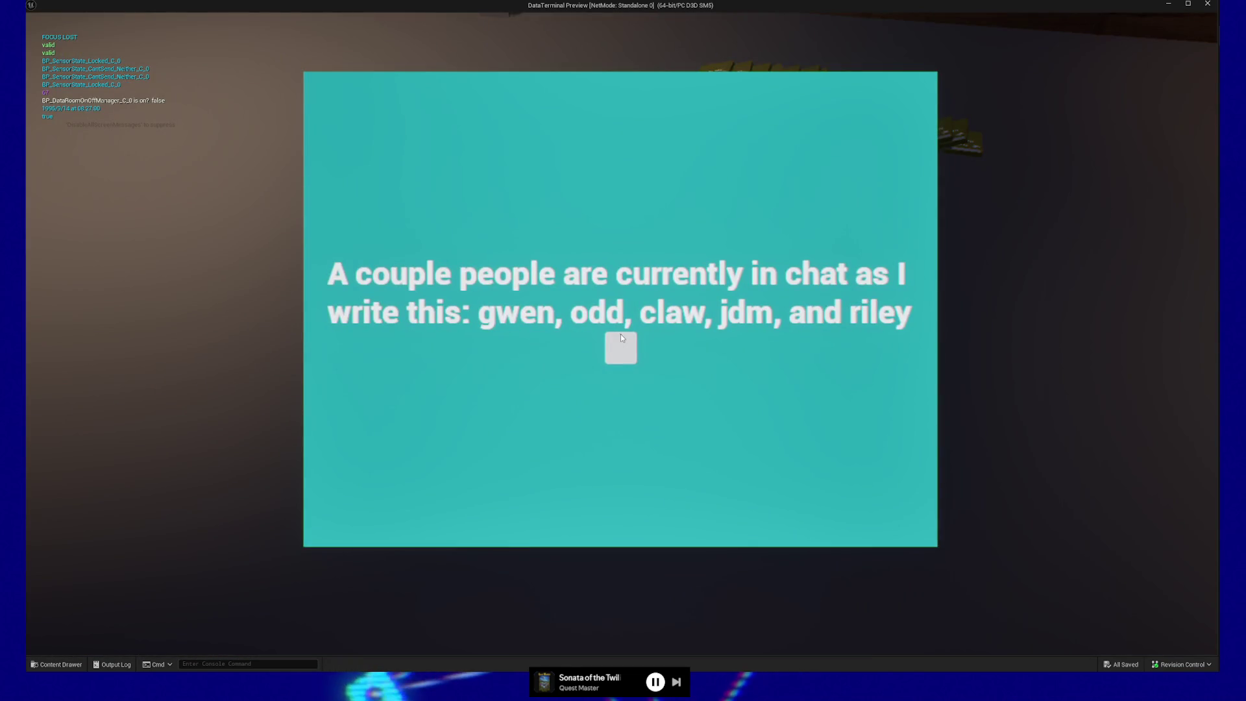
left_click(622, 336)
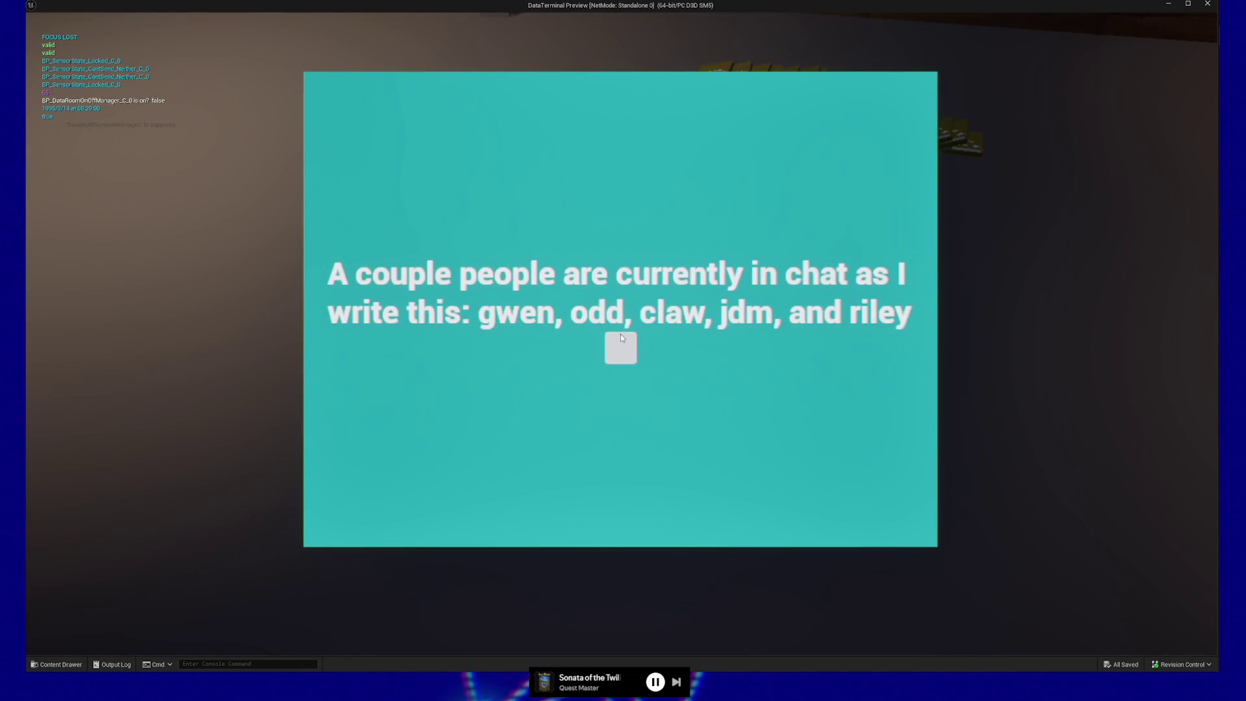
left_click(622, 337)
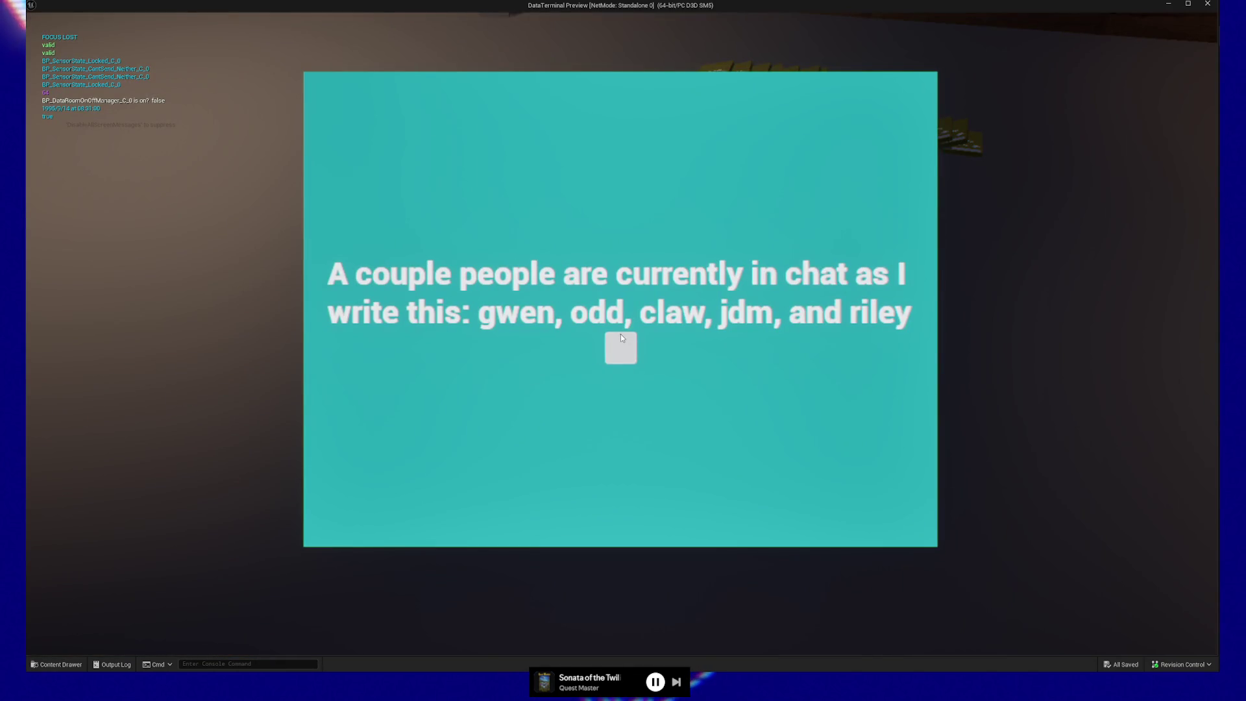
left_click(622, 336)
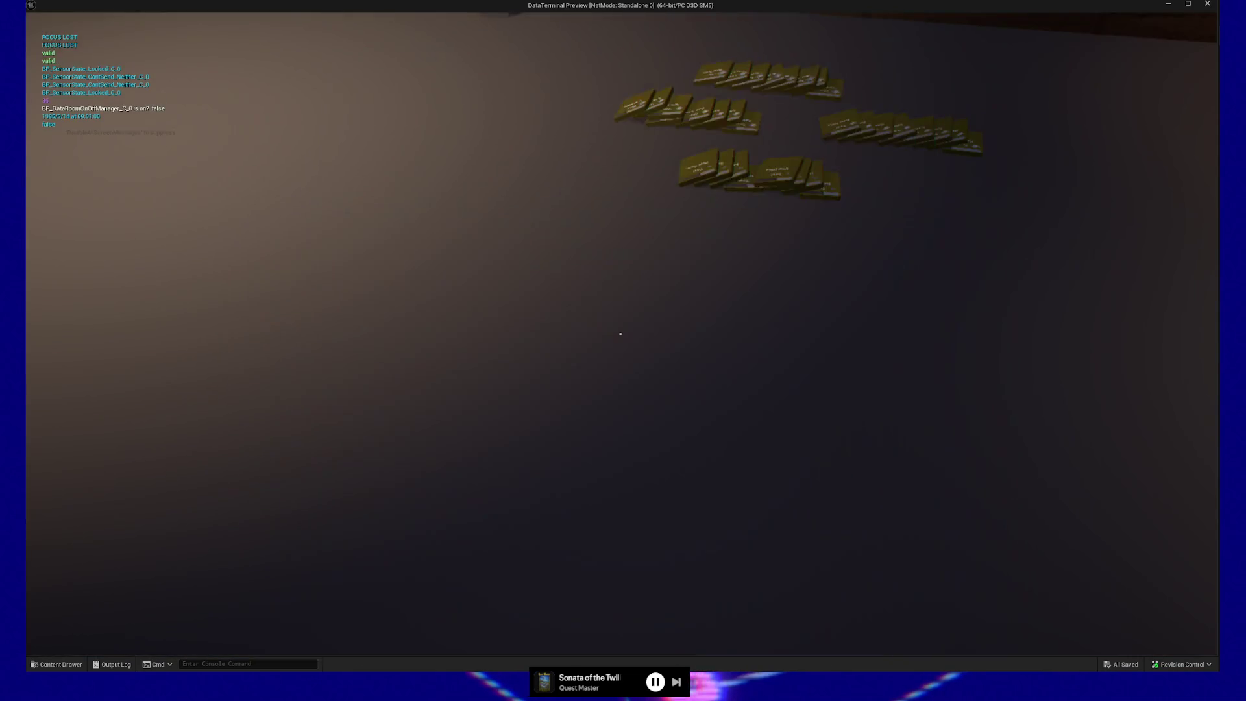
key("Escape")
Quit the play-test and switch to the BP_FirstPersonCharacter blueprint
left_click(635, 525)
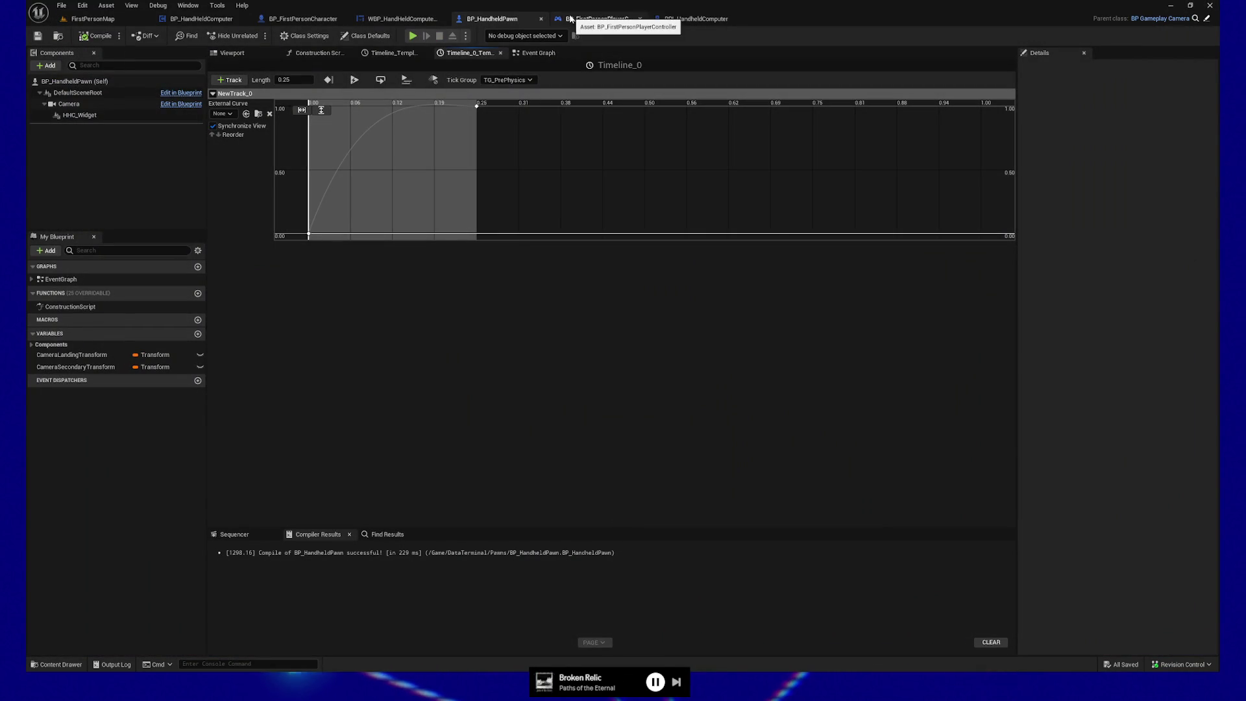
left_click(203, 19)
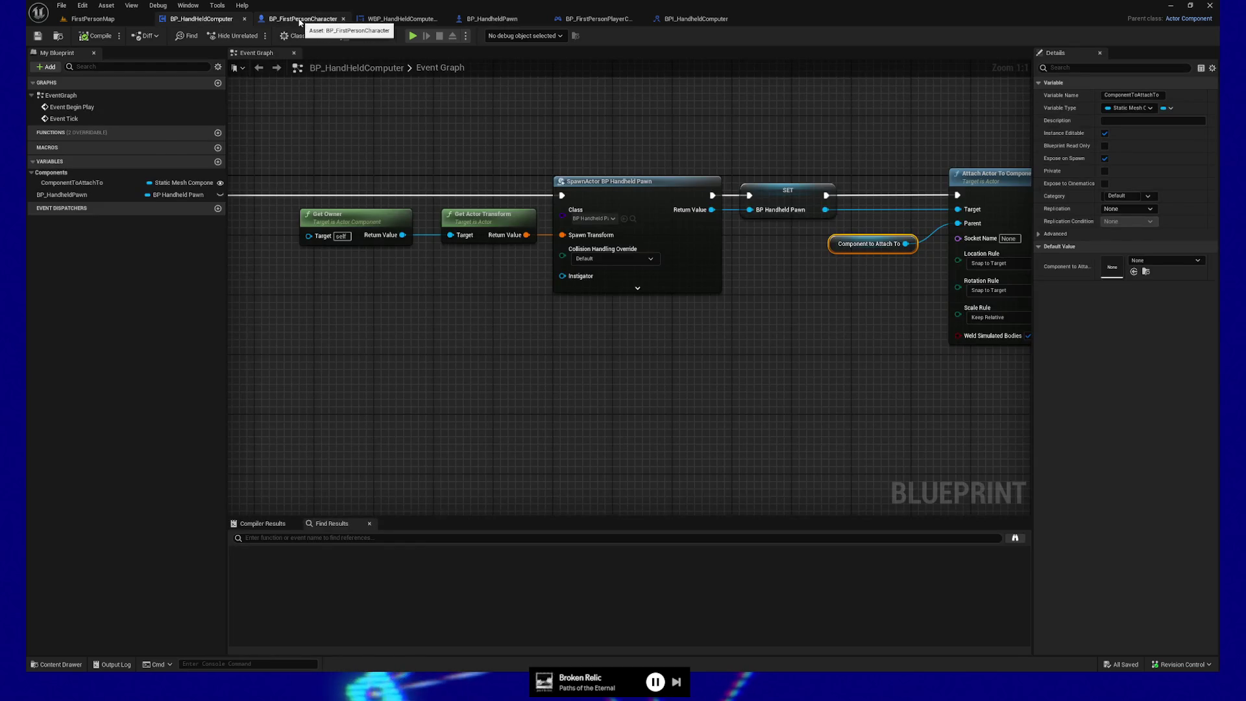
left_click(303, 18)
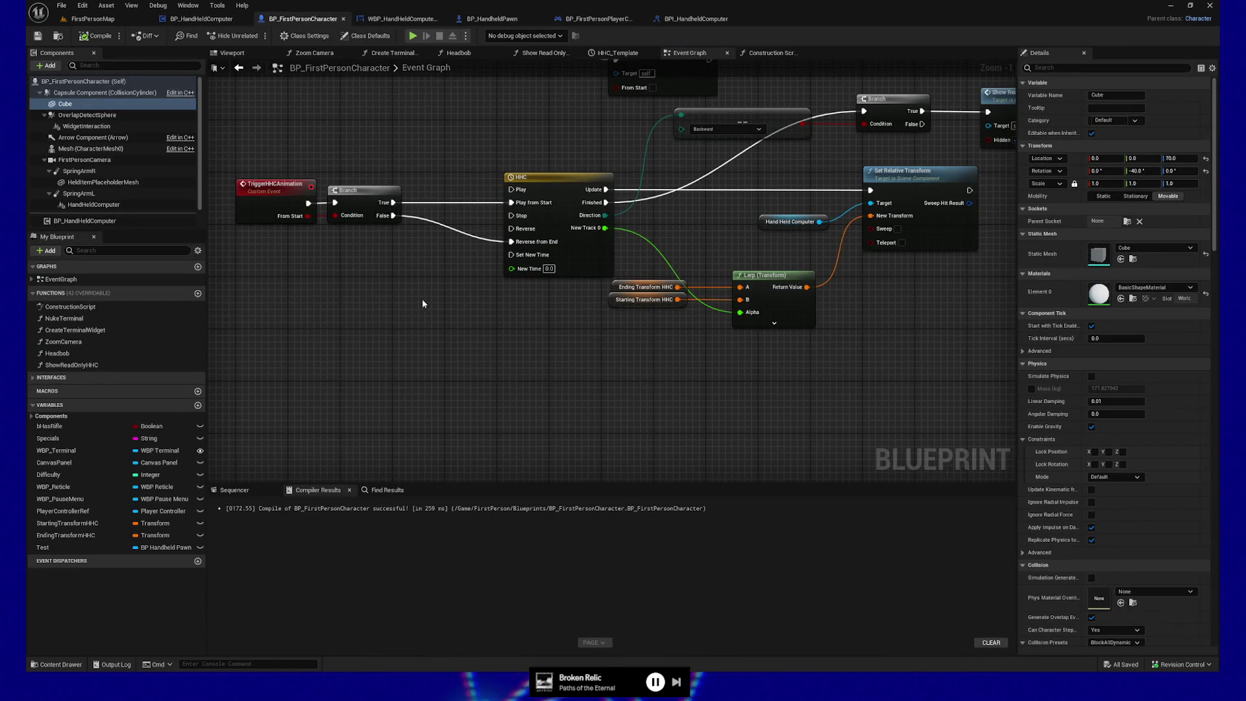
Pan and zoom out over the HHC animation nodes, then return to FirstPersonMap
left_click_drag(423, 303, 496, 381)
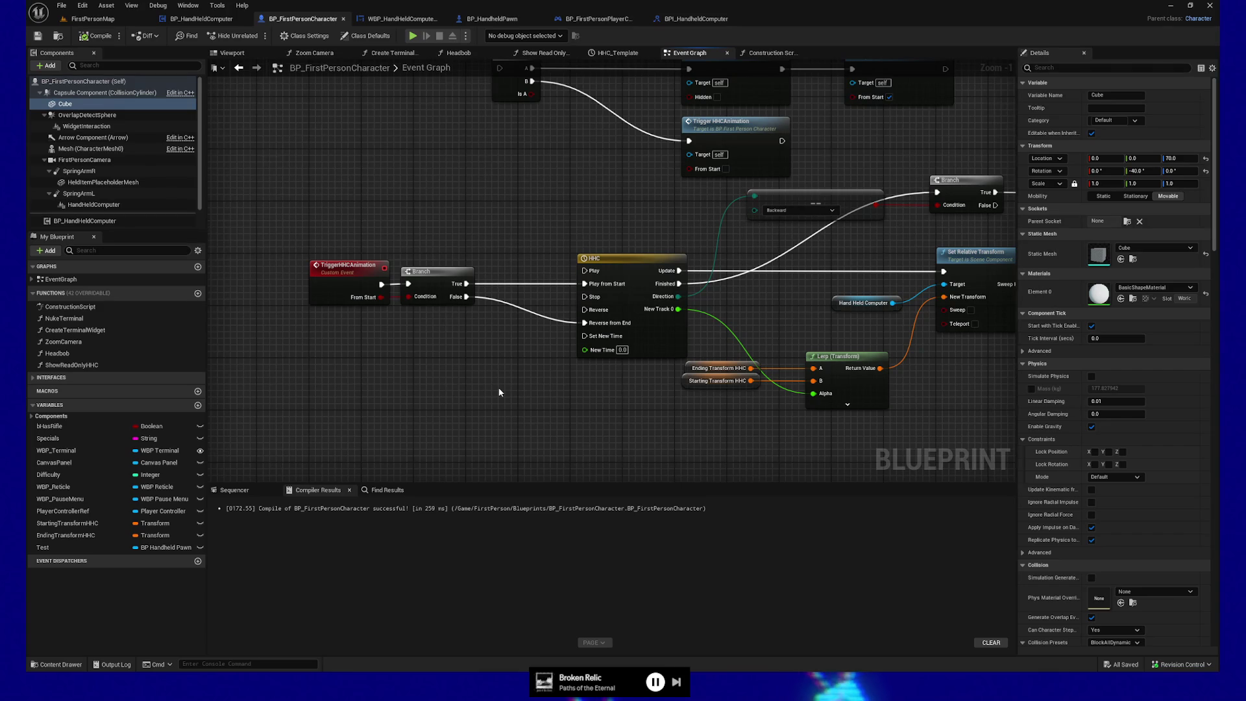
scroll(538, 376, "down", 3)
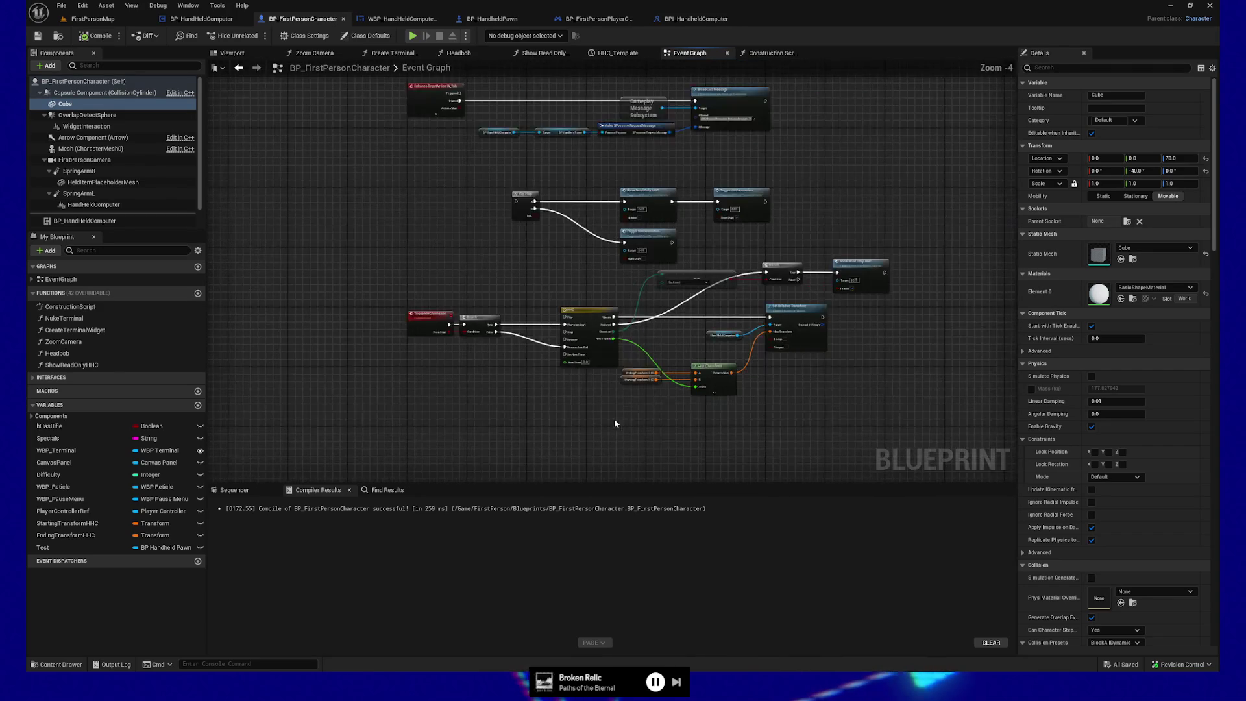
left_click_drag(545, 401, 501, 387)
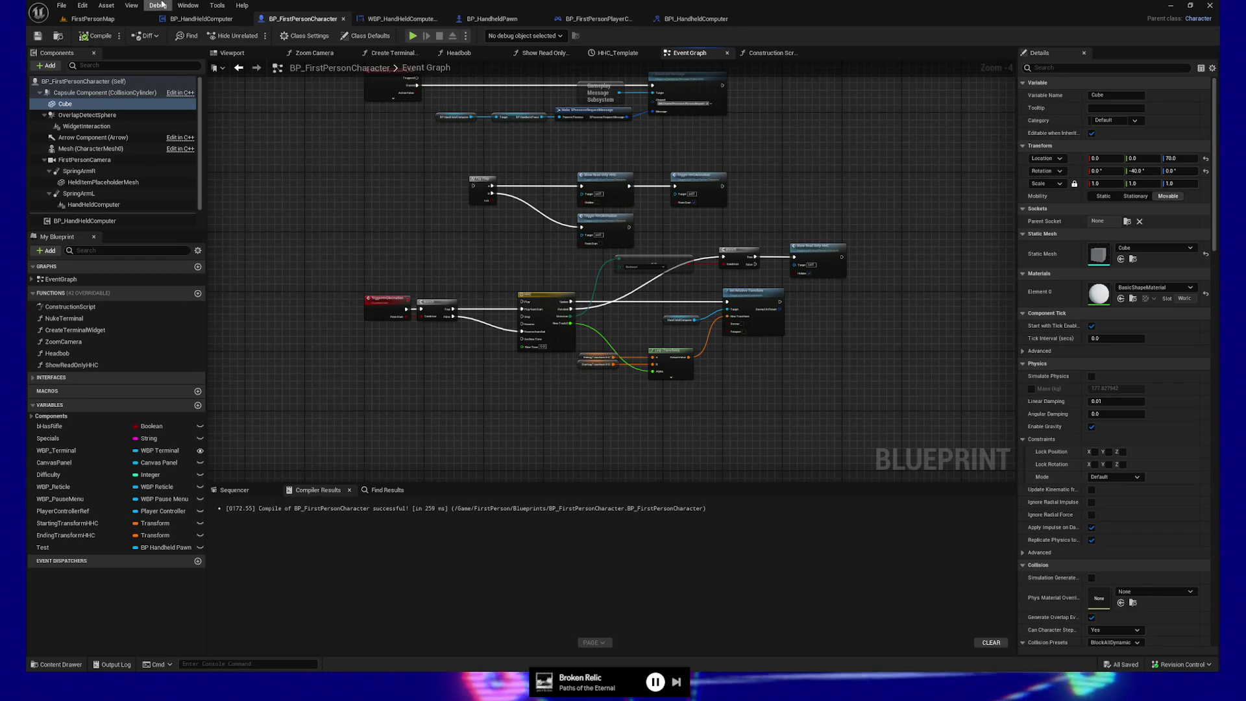
left_click(93, 19)
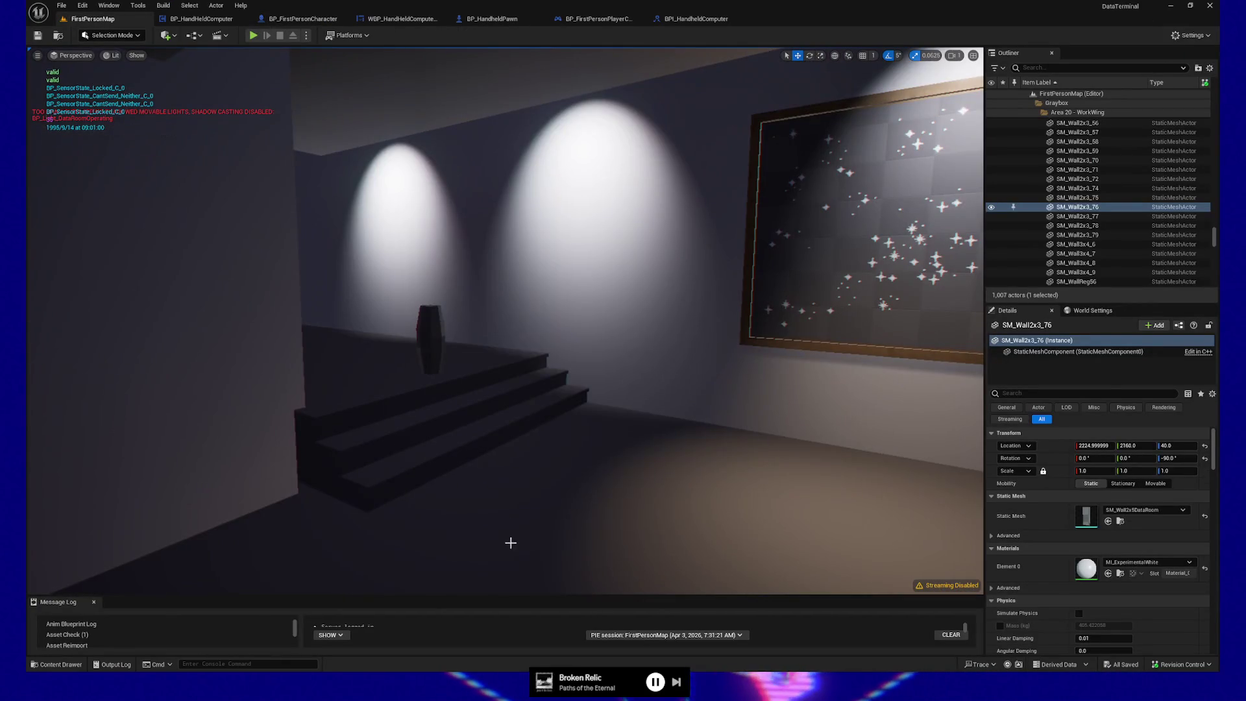
Start a play session from a chosen floor spot in the level
right_click(509, 523)
left_click(531, 531)
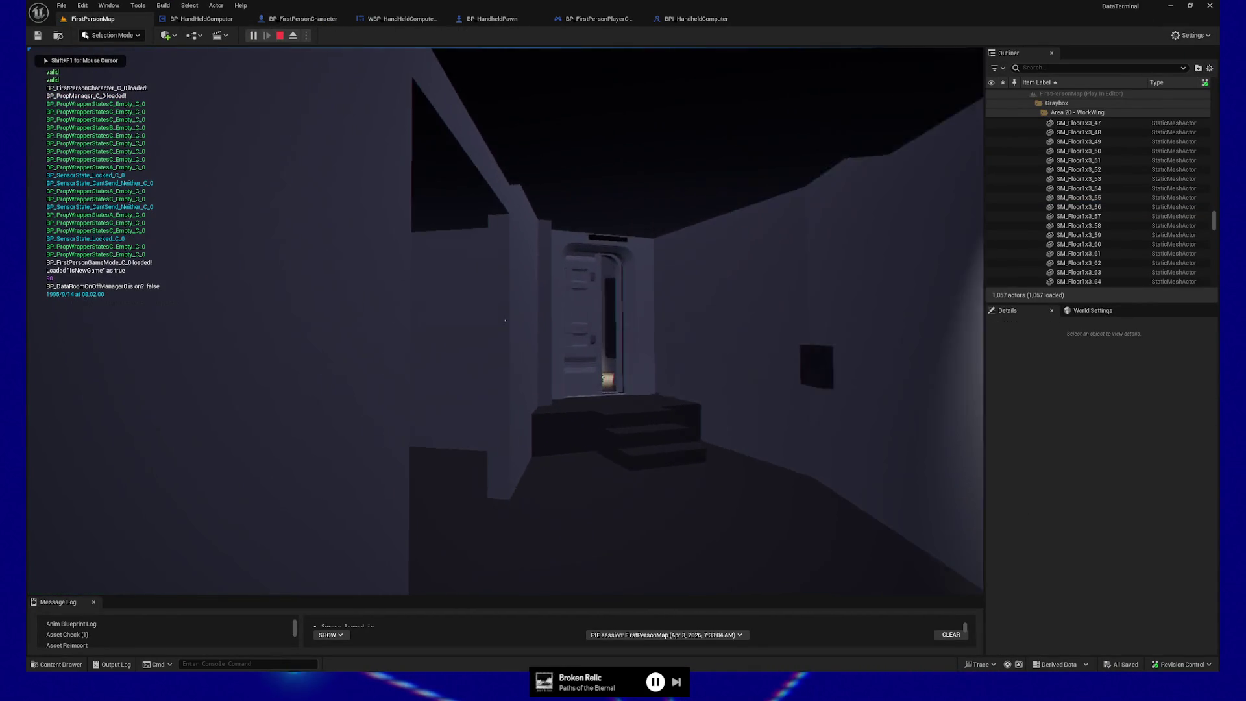
mouse_move(504, 320)
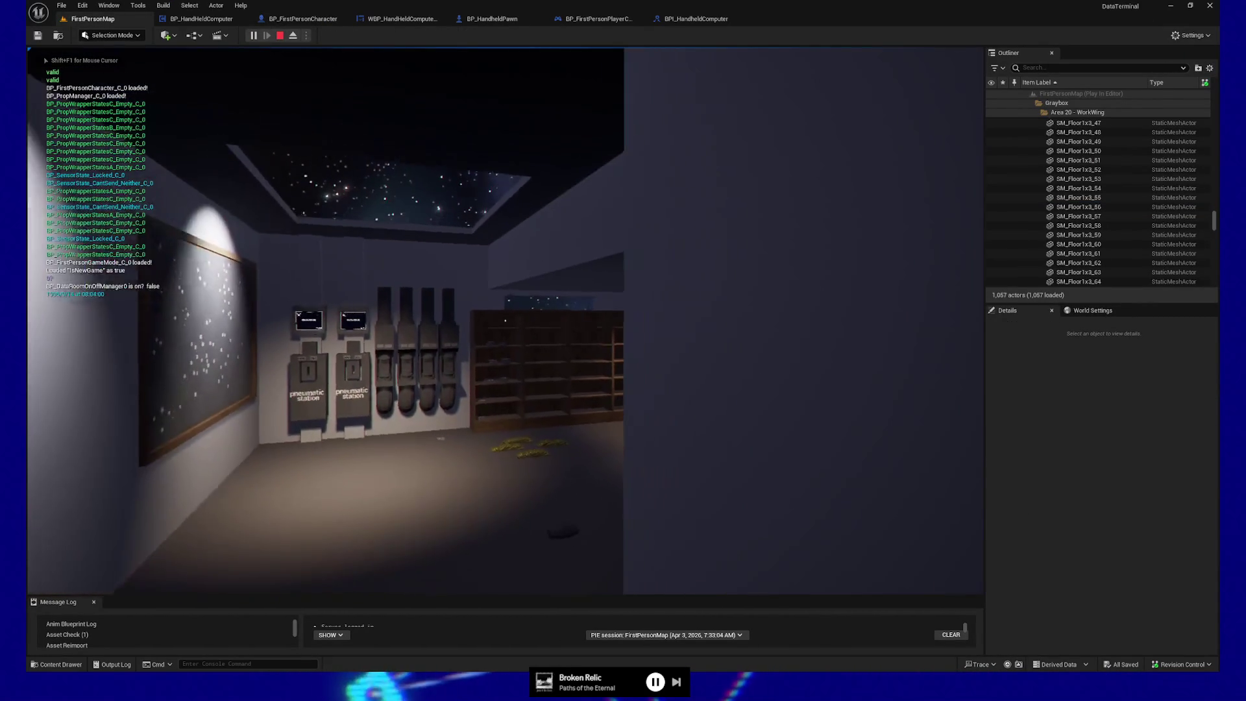
Walk backward and sidestep through the rooms, then bring up and toggle the handheld computer
key("s")
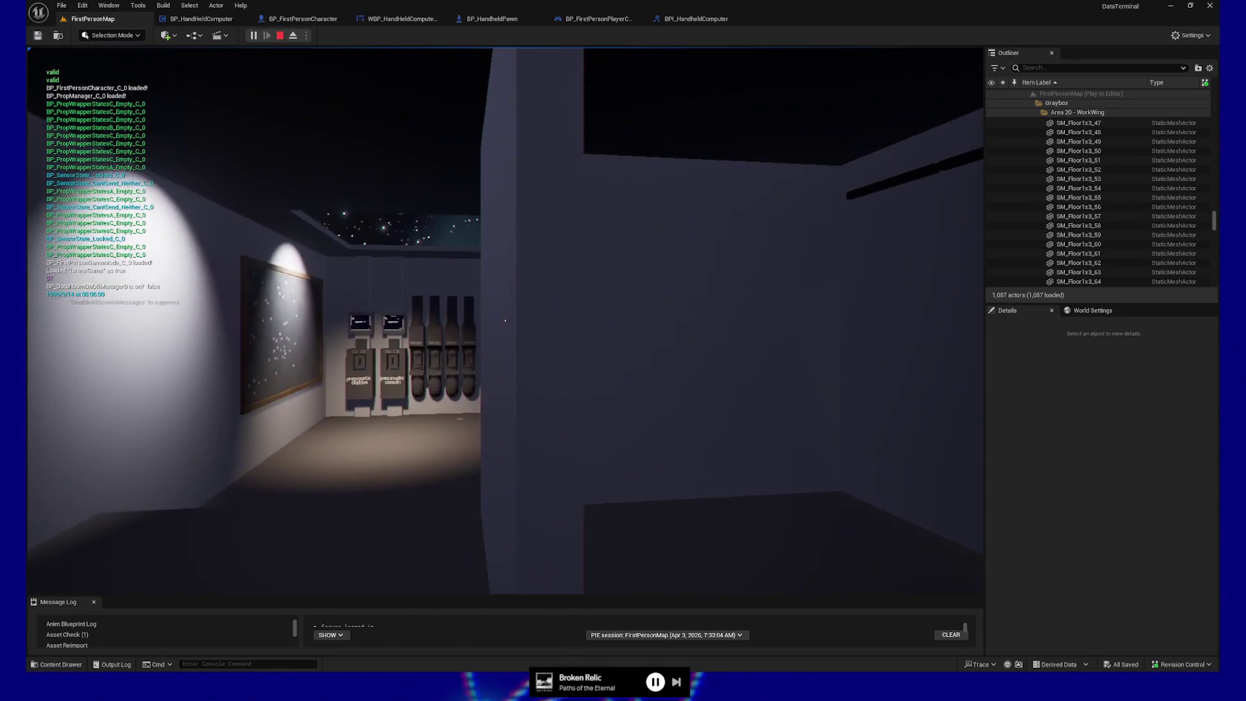
key("s")
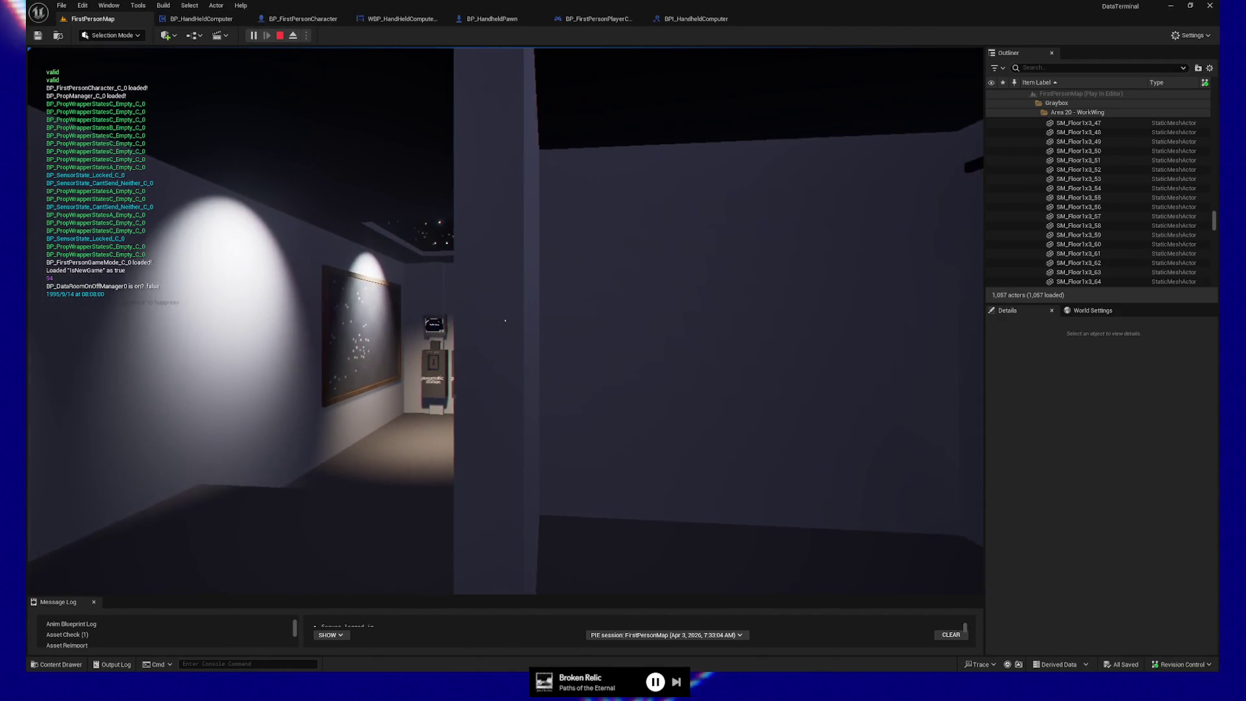
key("a")
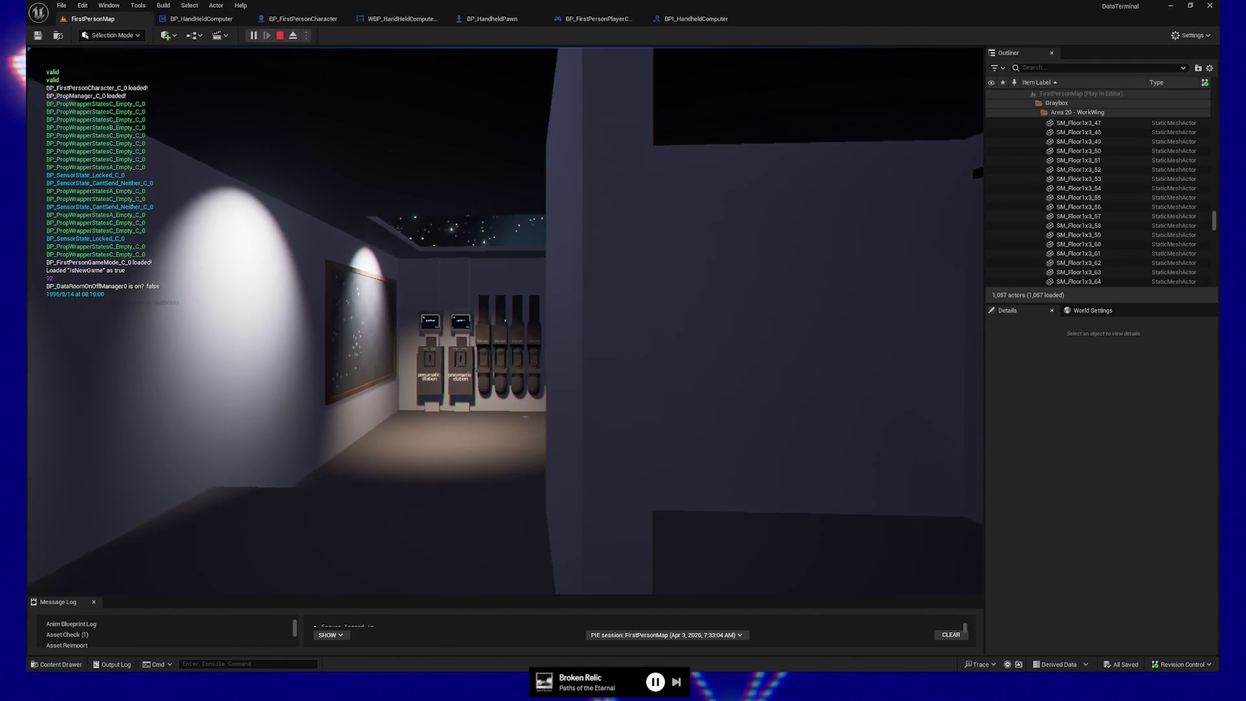
key("d")
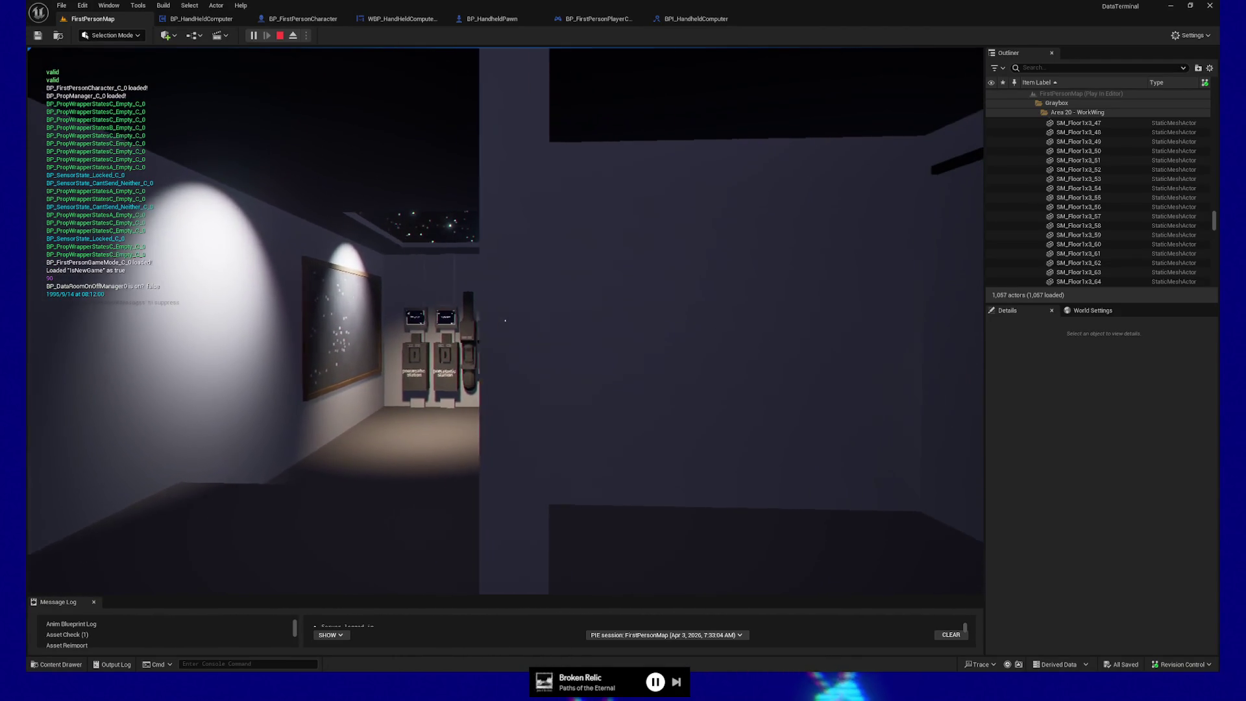
key("a")
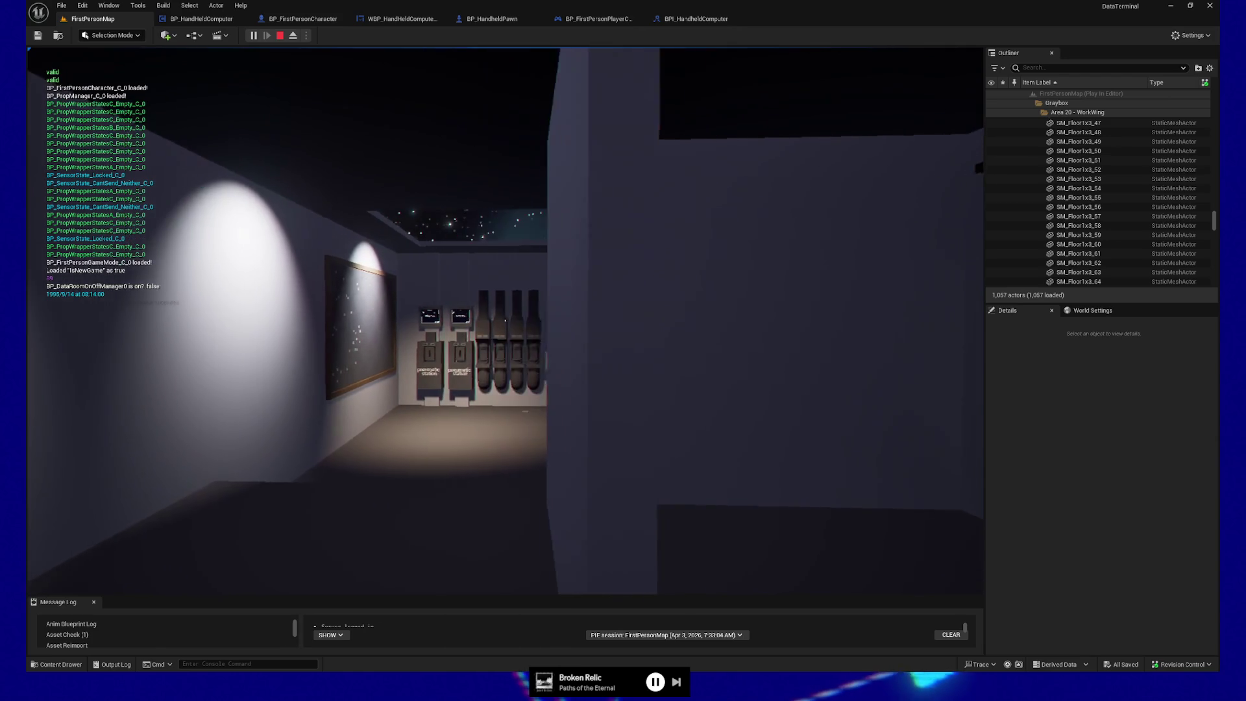
key("a")
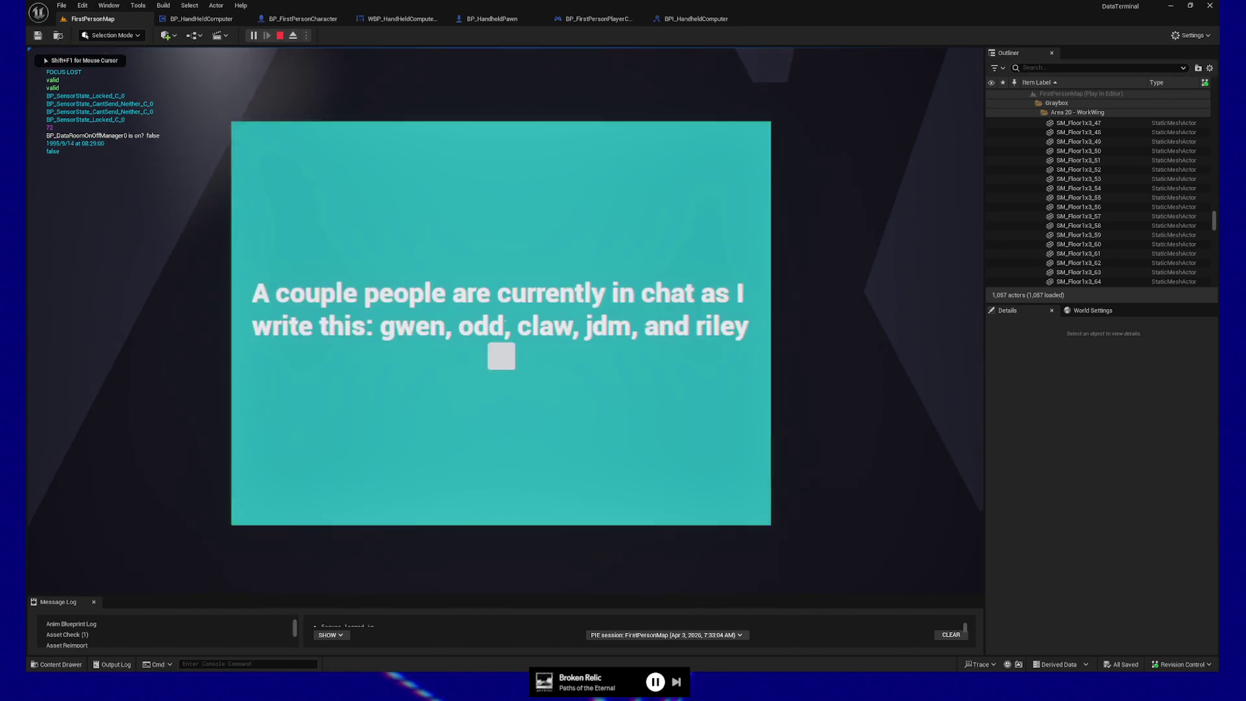
left_click(507, 325)
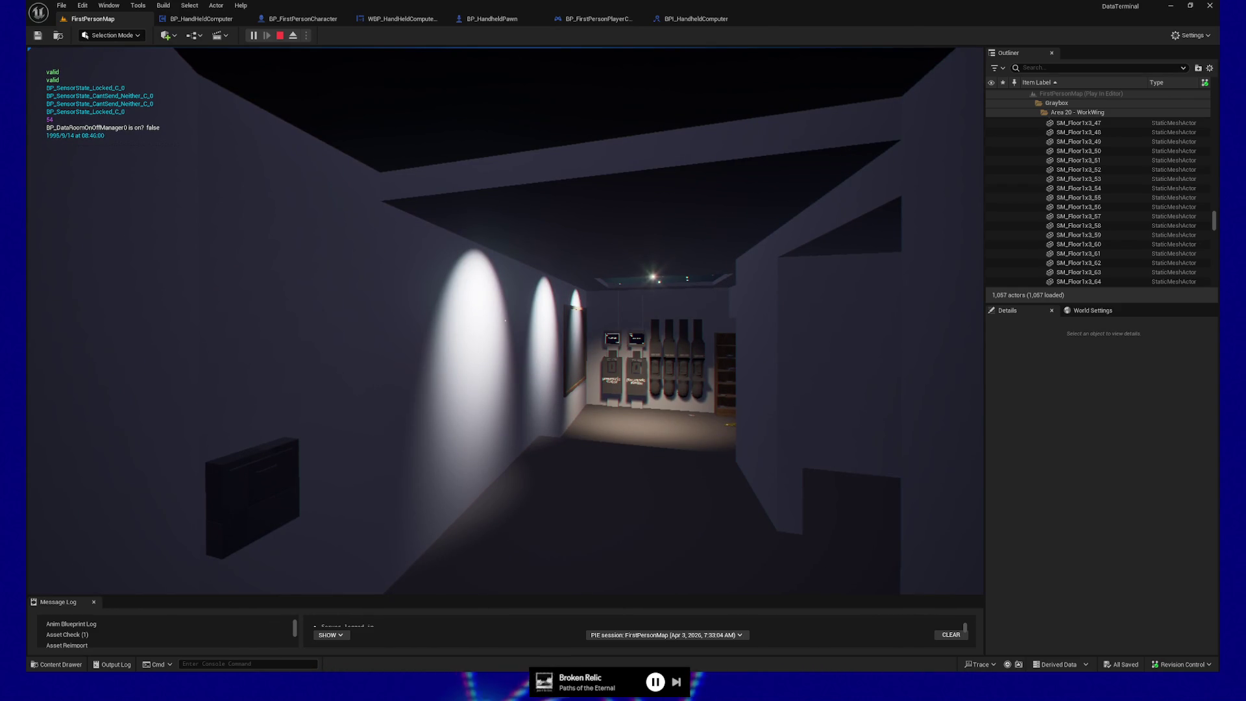
key("shift+F1")
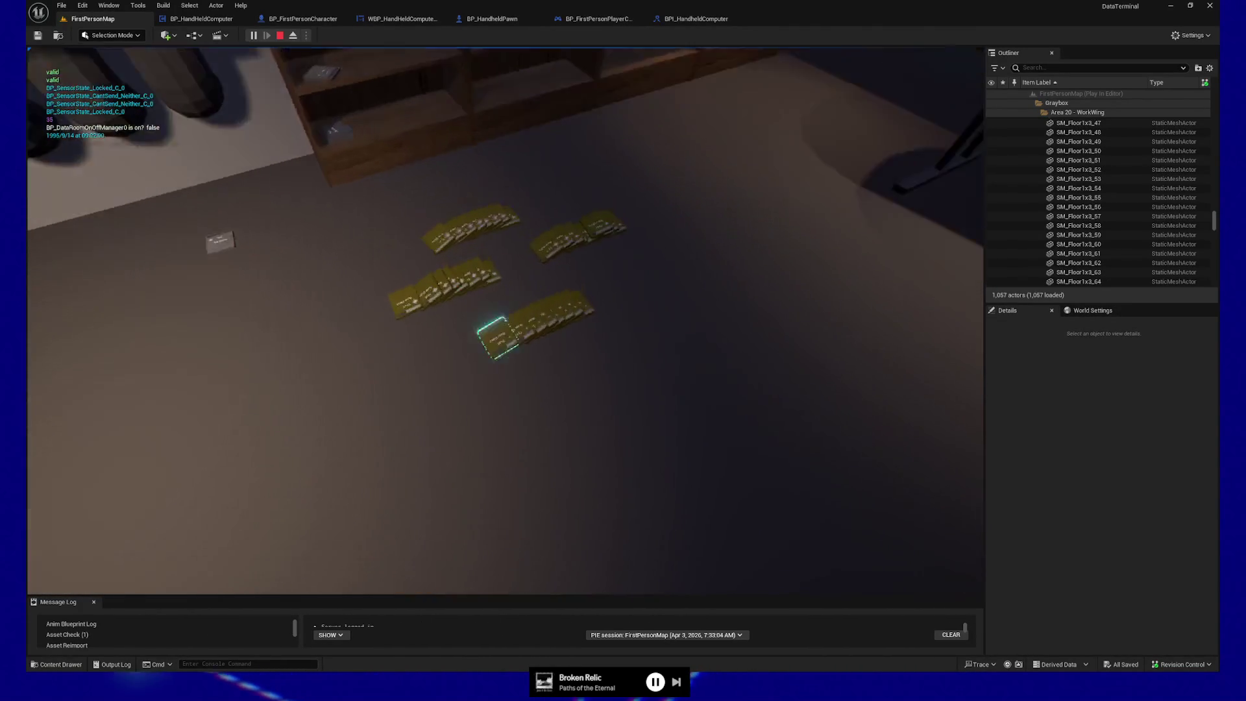
Repeatedly pick up and drop the yellow data cards from the piles, then pause the game
key("e")
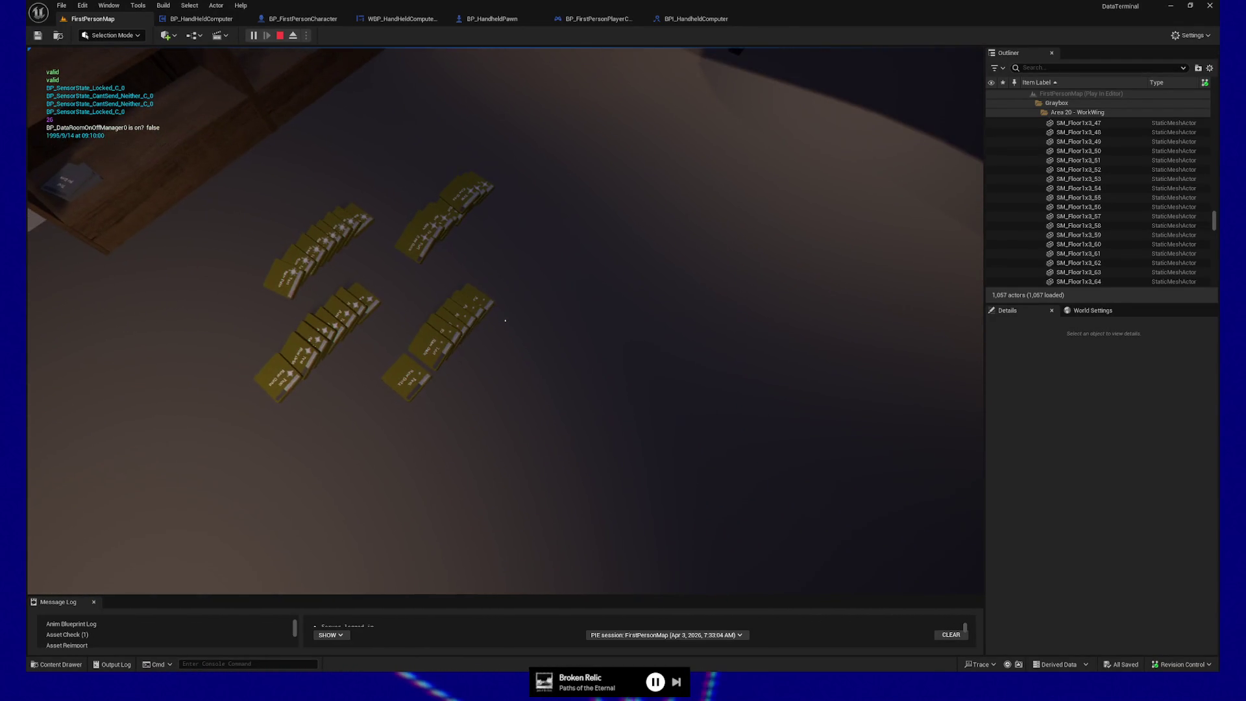
left_click(505, 321)
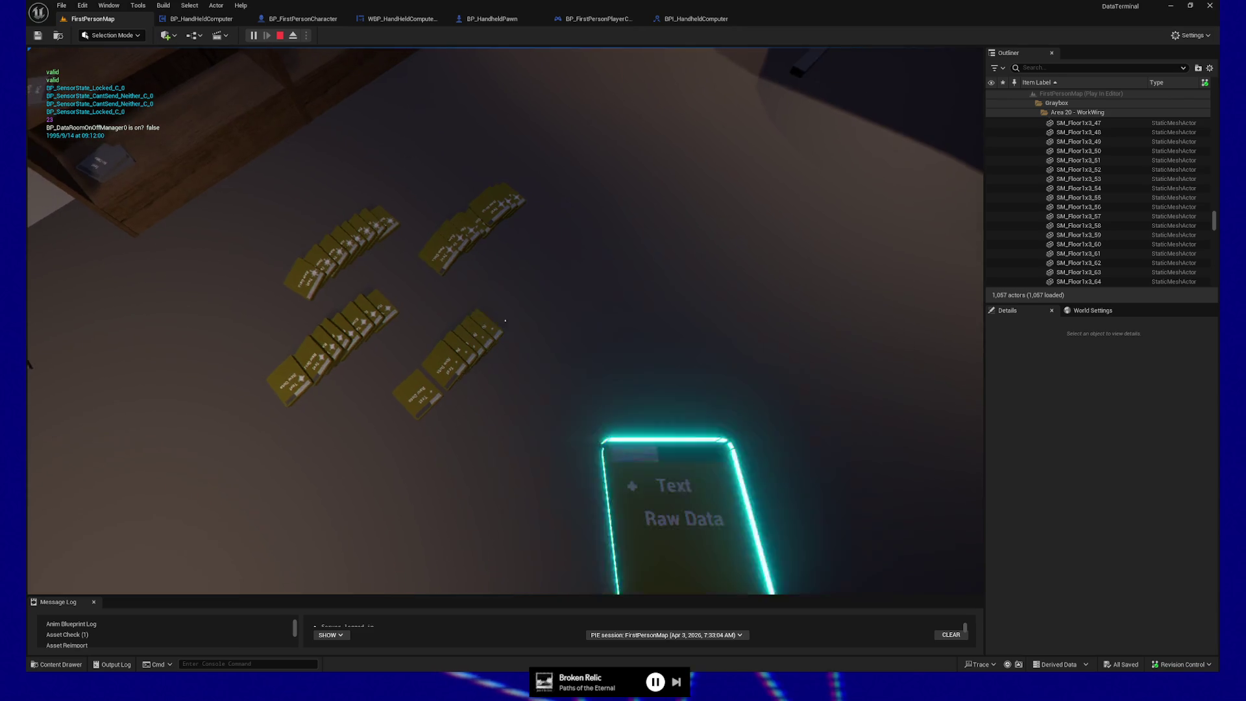
left_click(505, 321)
left_click(506, 321)
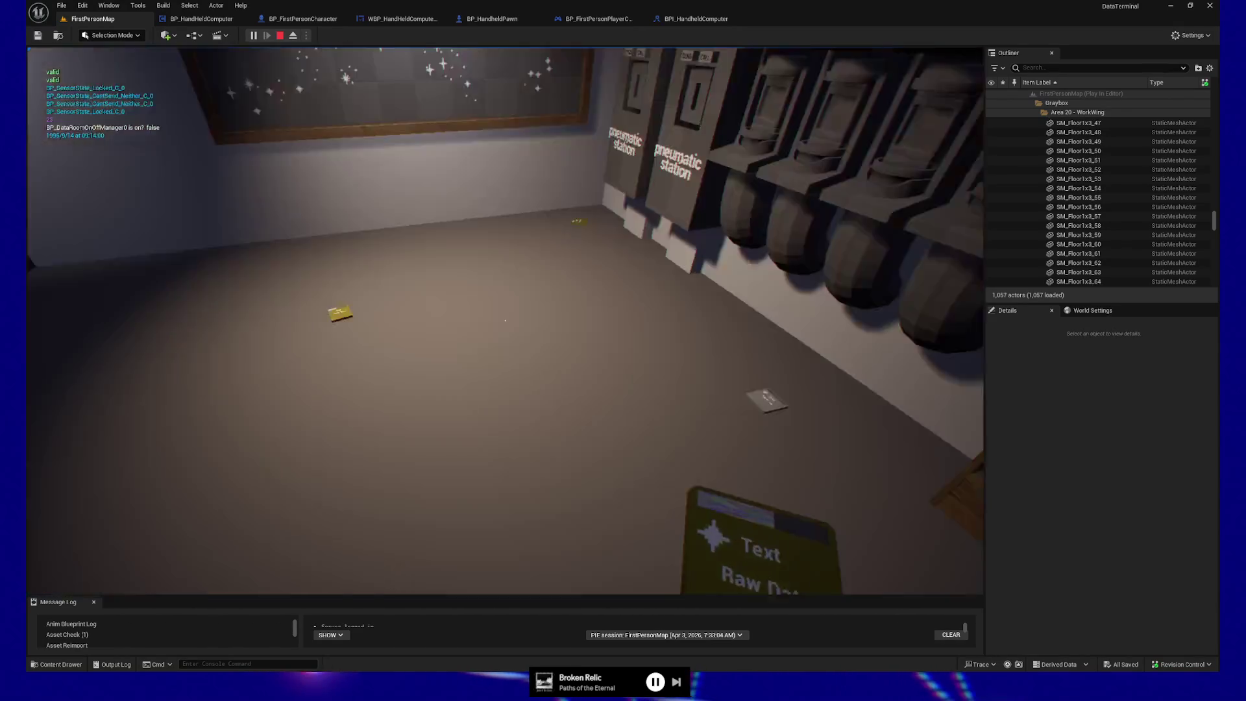
left_click(506, 320)
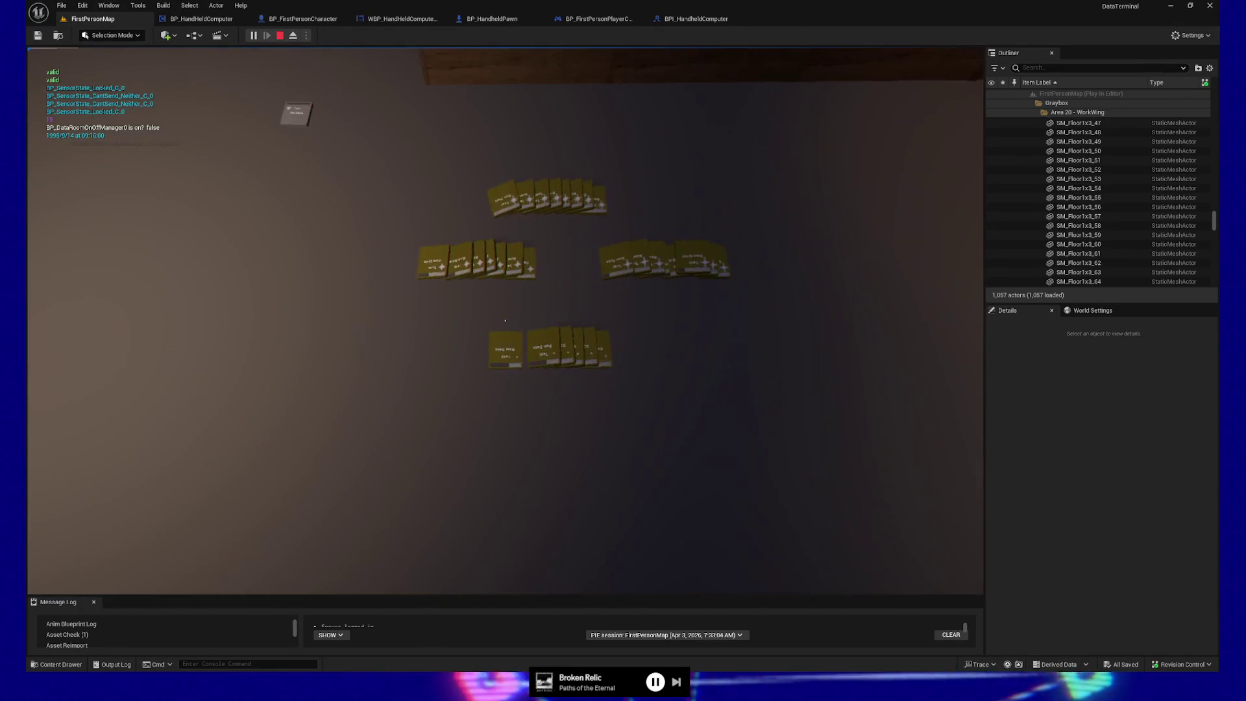
left_click(505, 320)
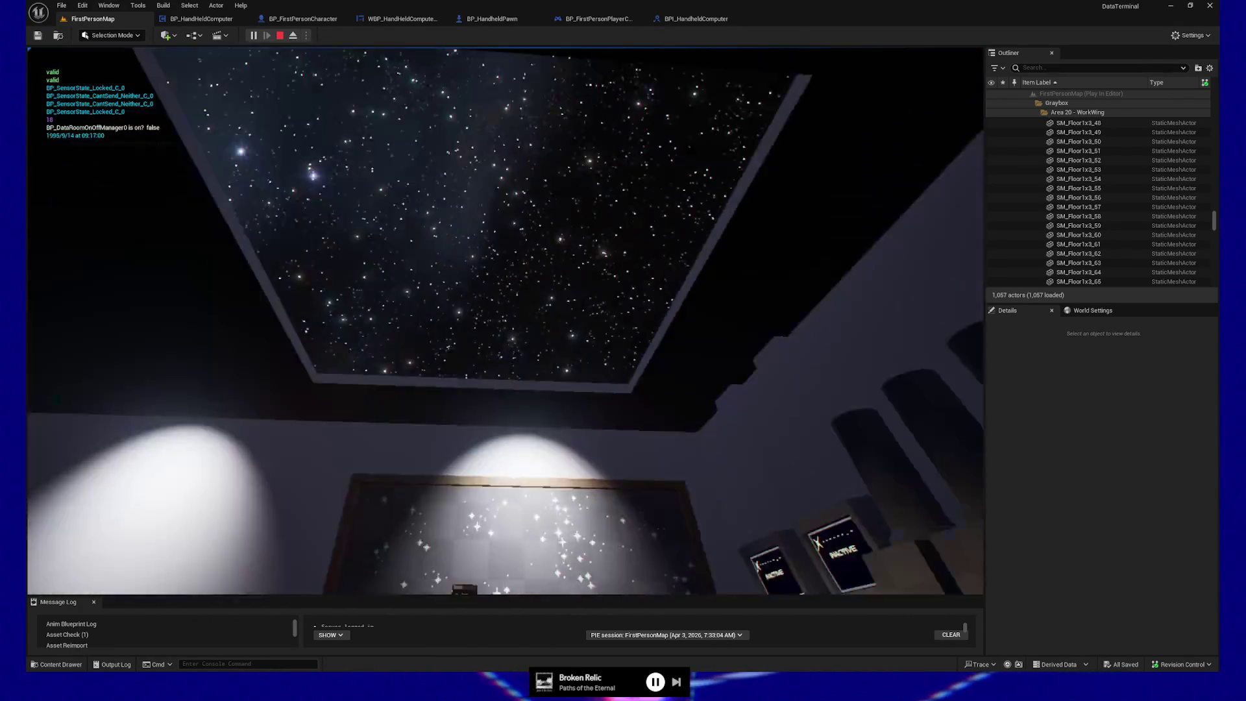
left_click(505, 321)
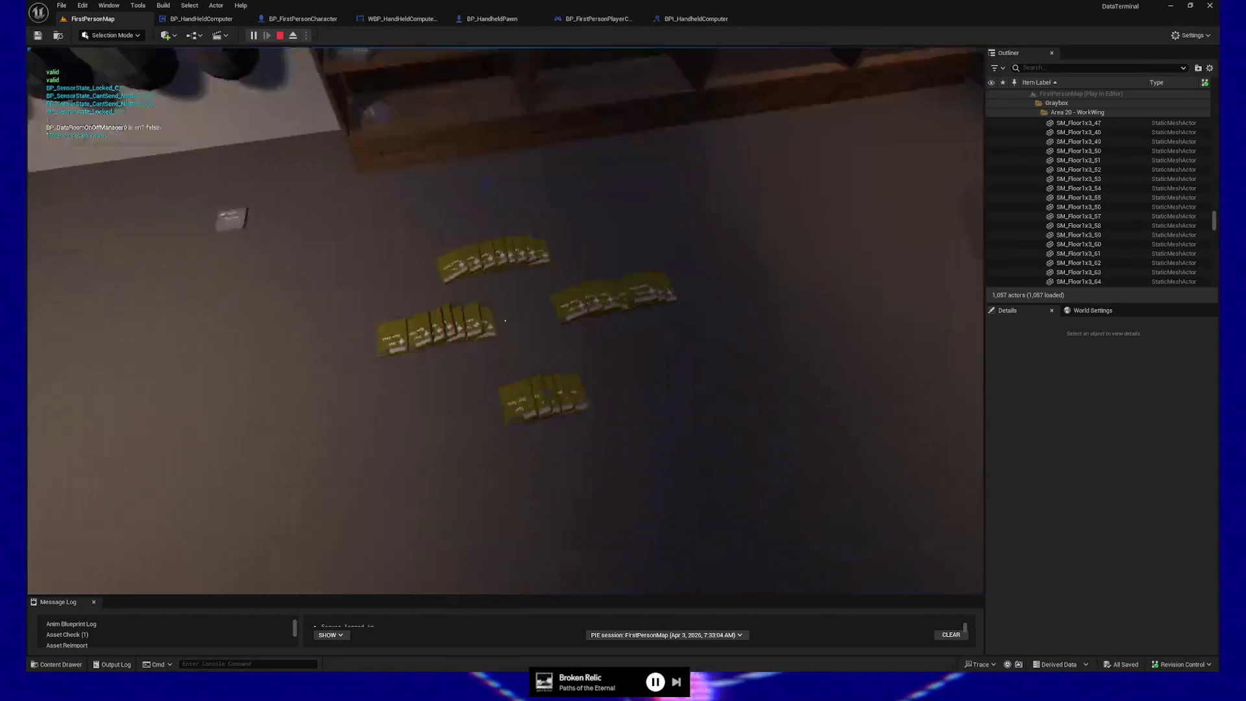
left_click(505, 320)
left_click(506, 321)
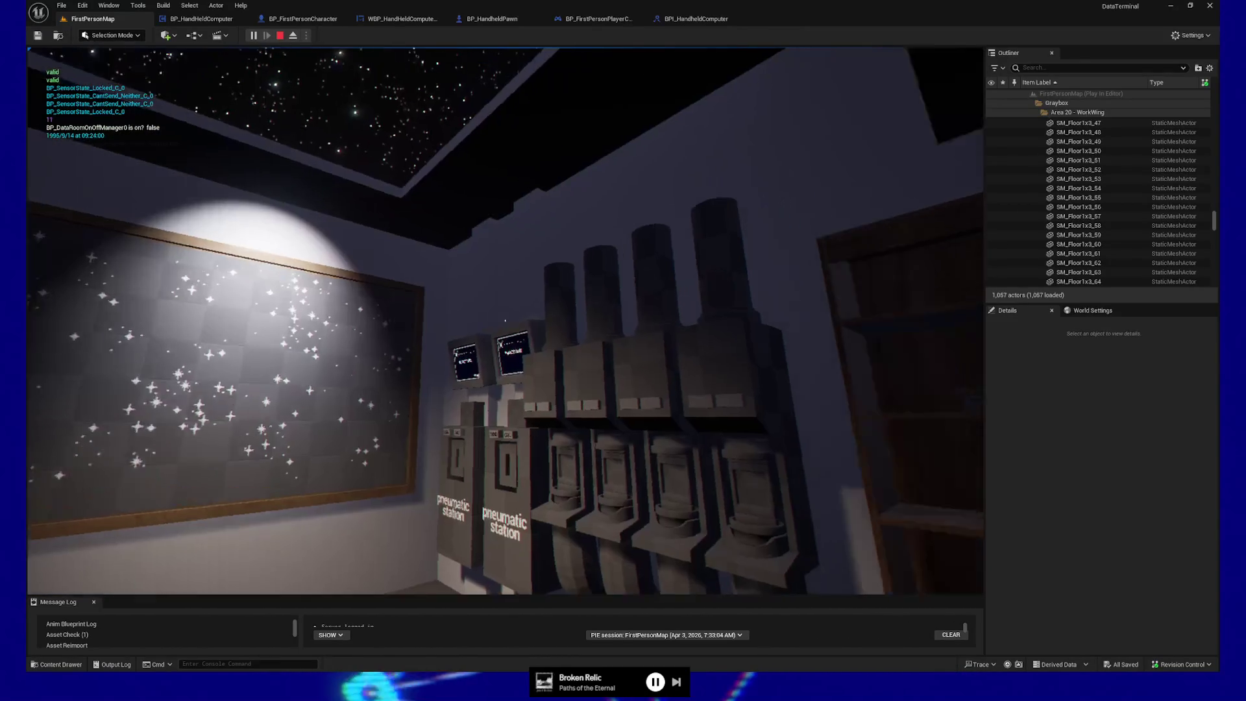
key("Escape")
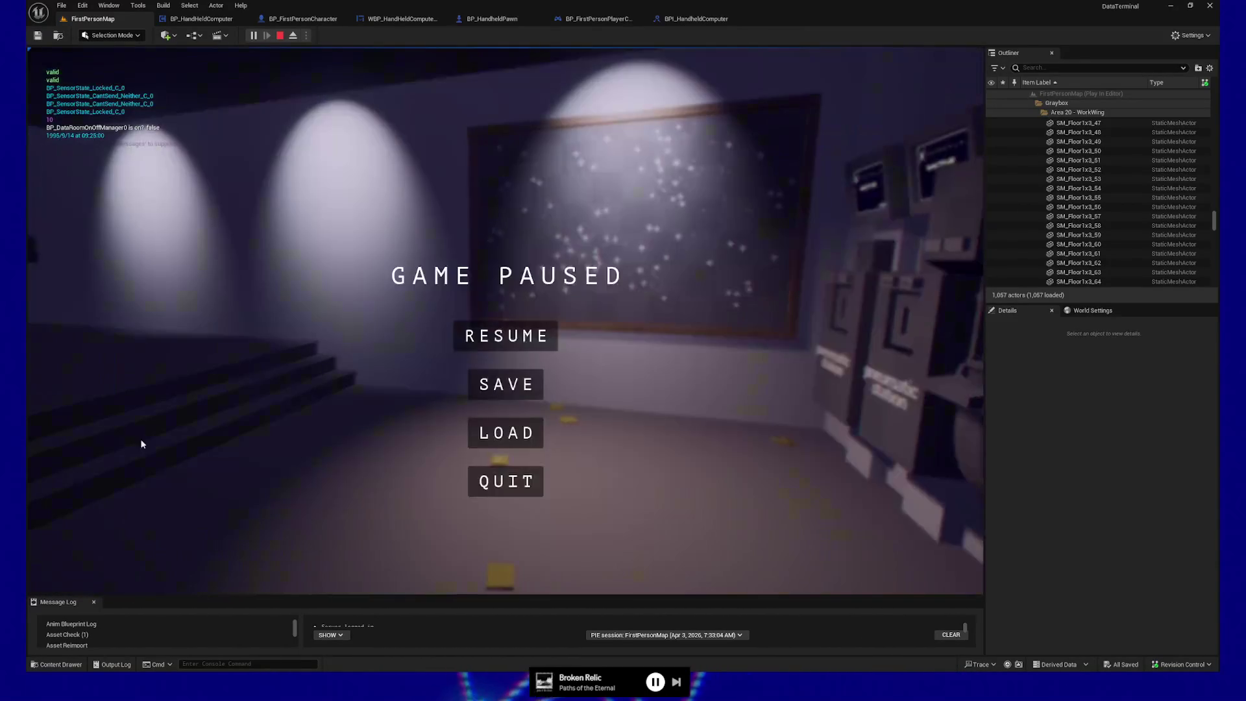
Stop the play session and select the handheld animation nodes in BP_FirstPersonCharacter's Event Graph
left_click(496, 492)
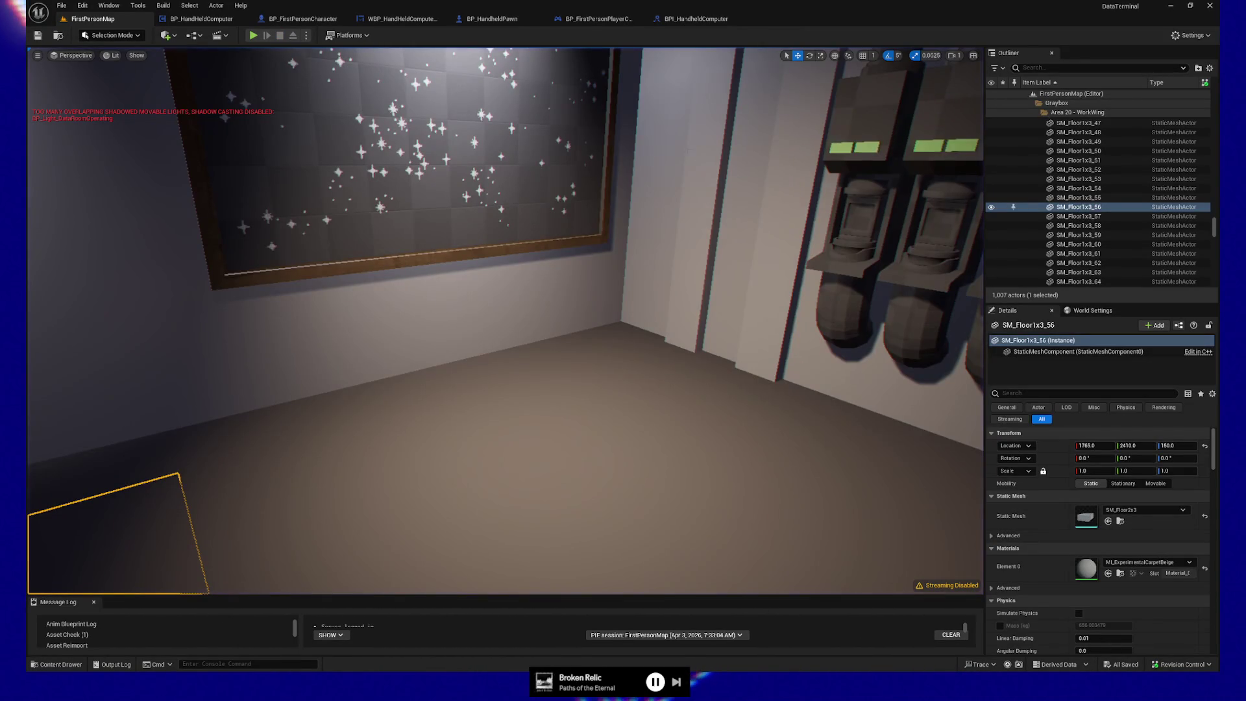
left_click(303, 19)
scroll(431, 392, "up", 2)
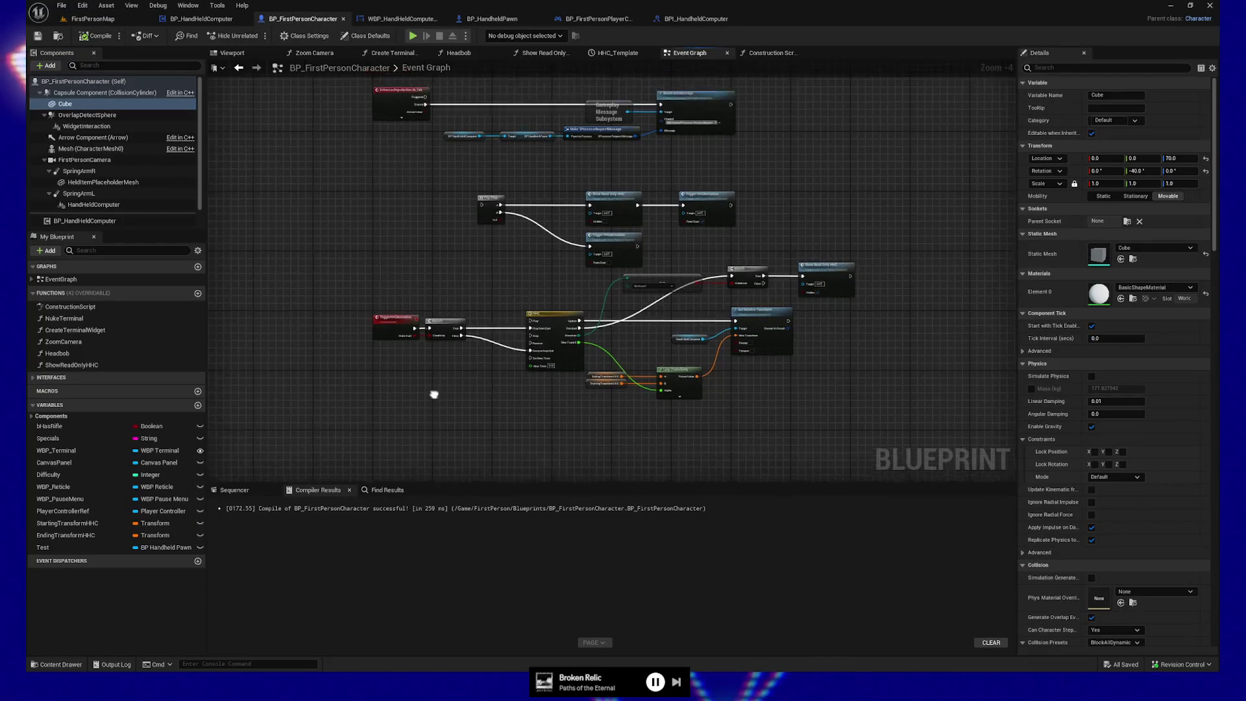
scroll(449, 426, "up", 1)
left_click_drag(449, 426, 396, 417)
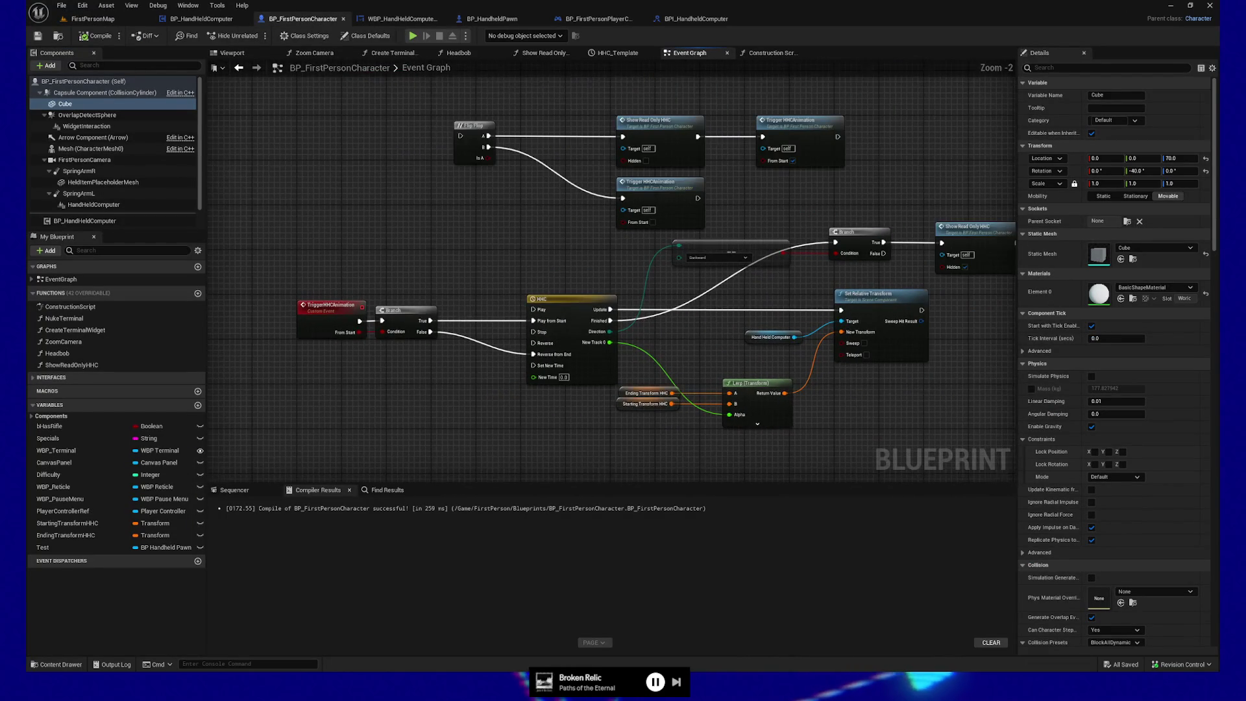
scroll(363, 412, "down", 1)
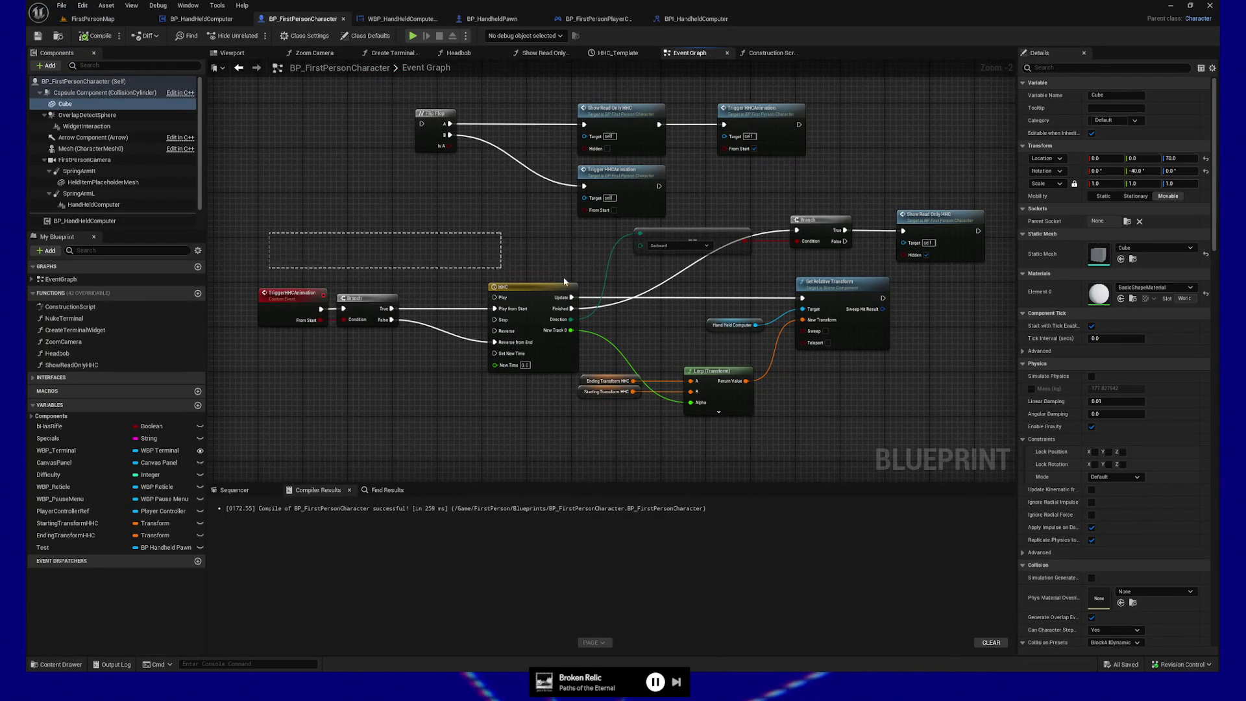
left_click_drag(564, 282, 901, 388)
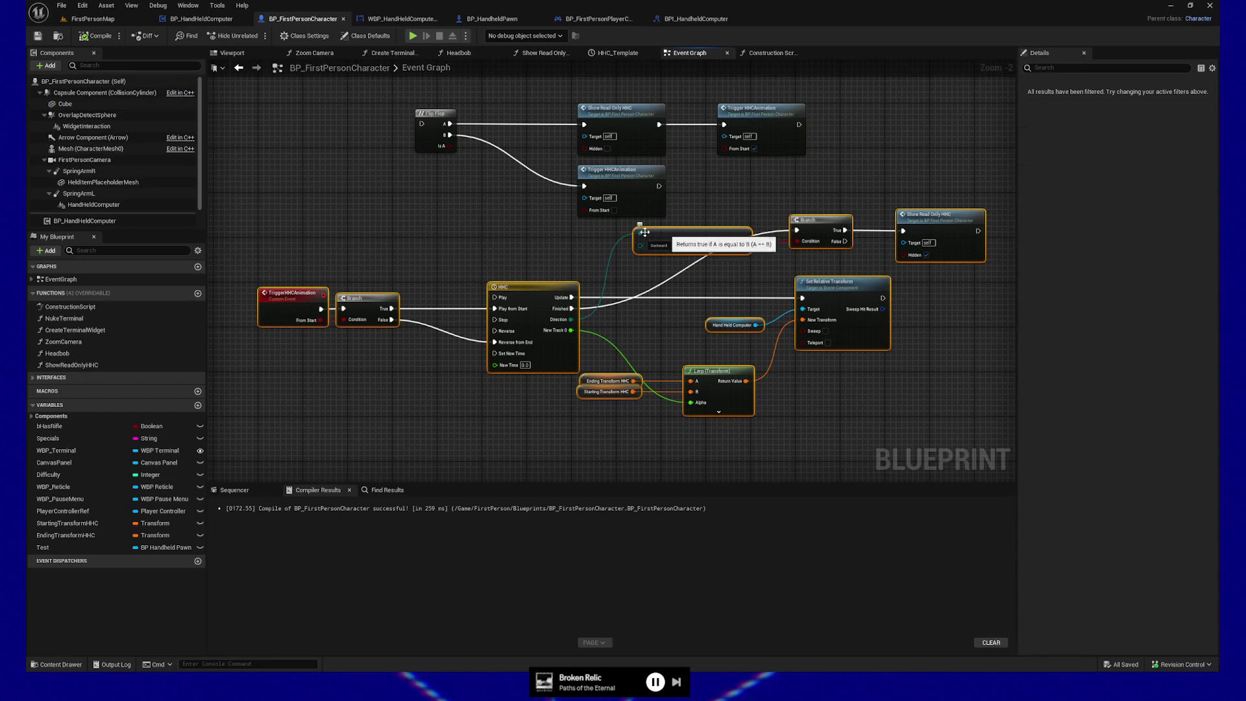
Marquee-select the full HHC animation node group including IA_Tab inputs and add a comment box
mouse_move(383, 78)
left_mouse_down()
mouse_move(393, 219)
mouse_move(440, 321)
left_mouse_up()
scroll(462, 349, "up", 1)
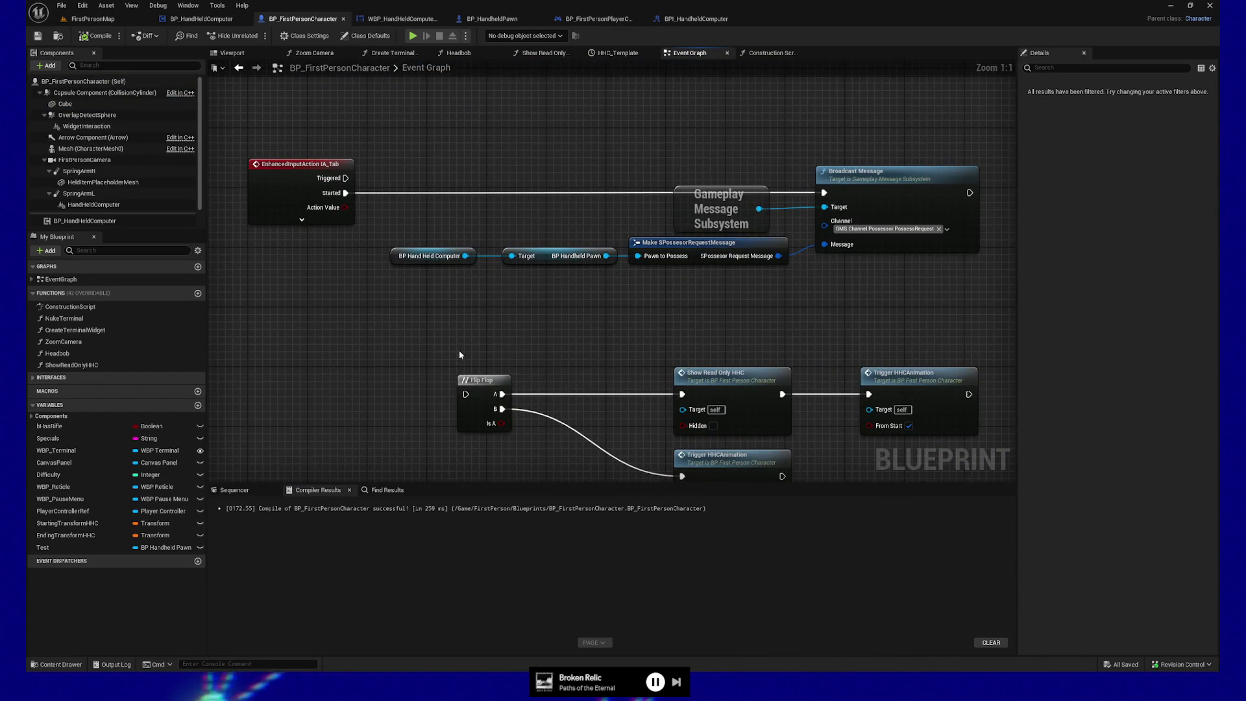
scroll(480, 325, "down", 1)
scroll(488, 311, "down", 1)
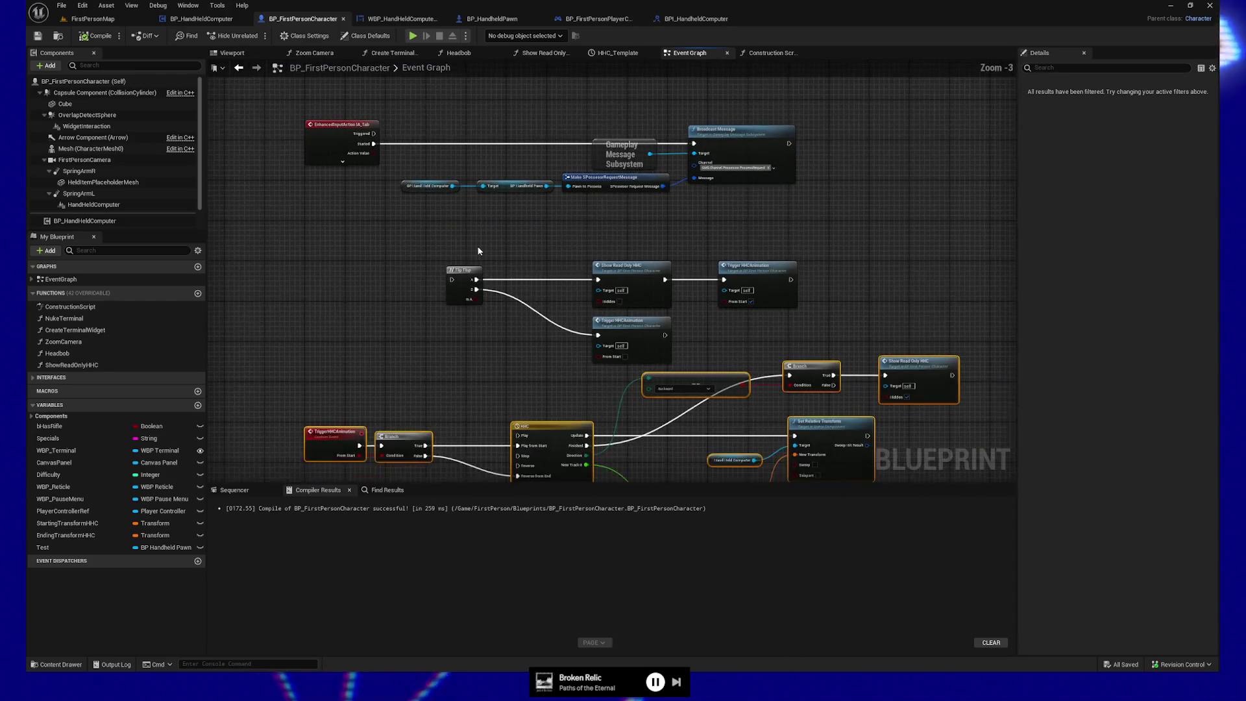
left_click_drag(332, 306, 342, 279)
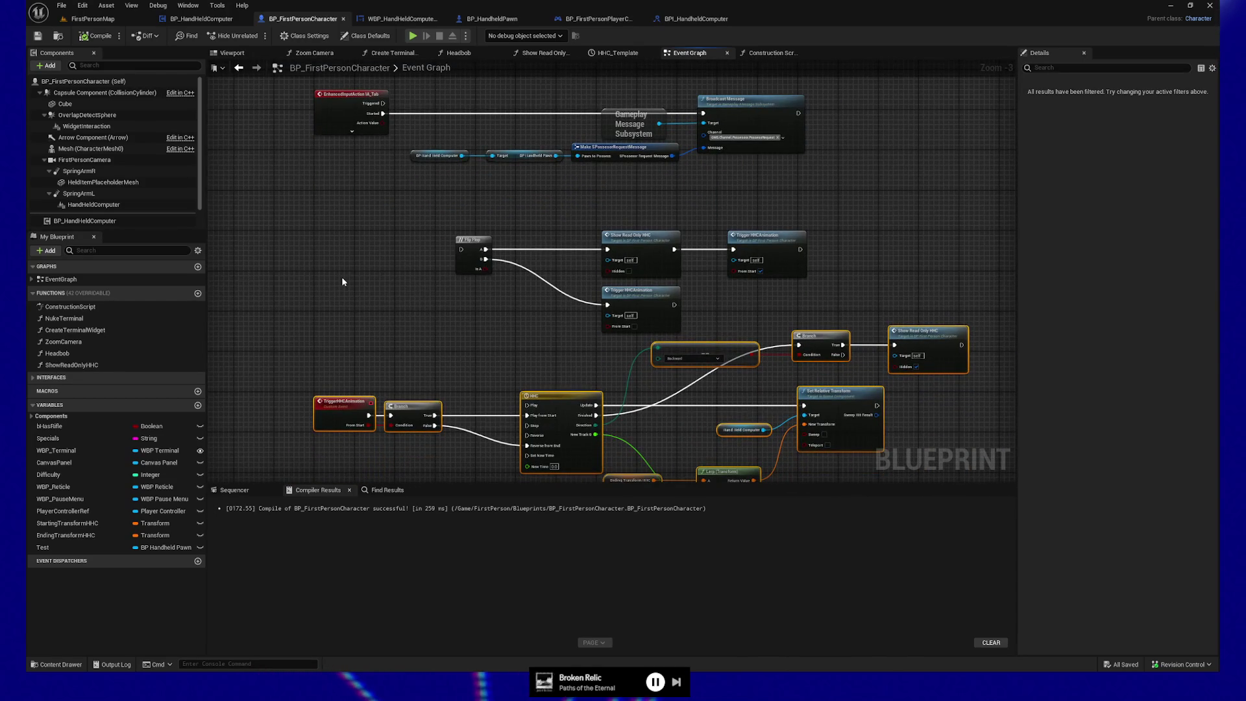
scroll(343, 282, "down", 1)
mouse_move(298, 221)
left_mouse_down()
mouse_move(863, 492)
mouse_move(766, 360)
left_mouse_up()
key("c")
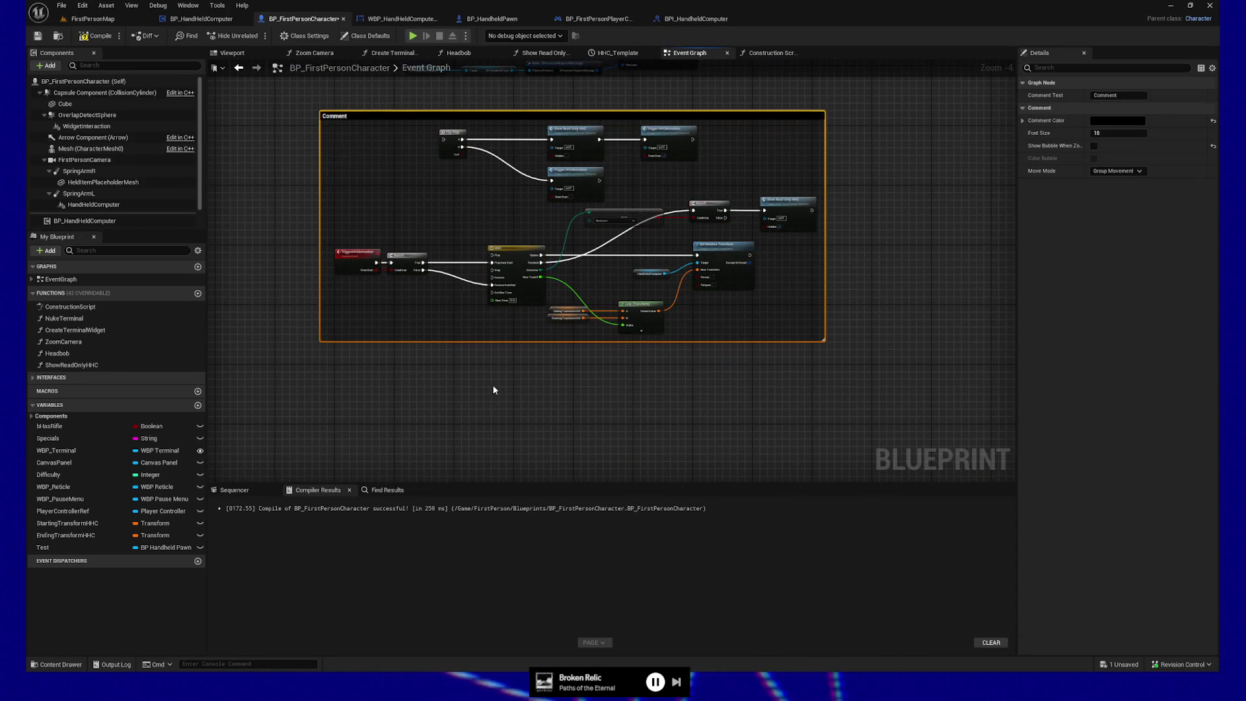
left_click(492, 384)
left_click_drag(483, 116, 484, 155)
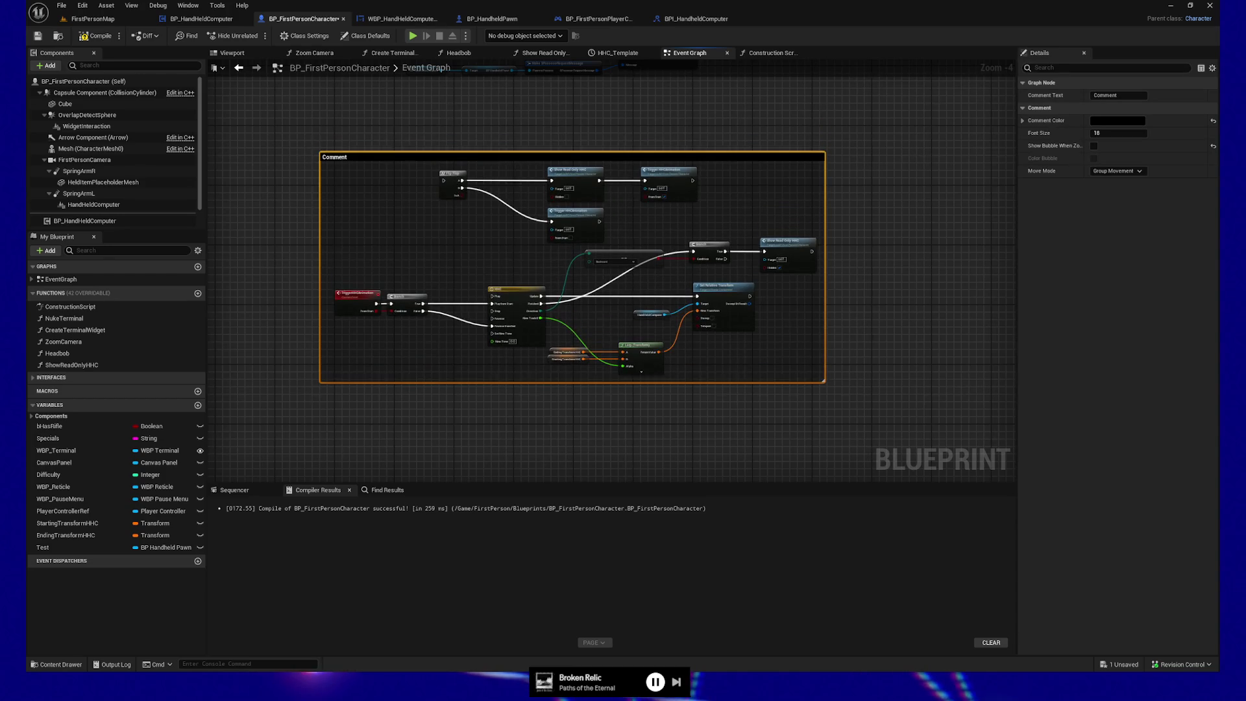
scroll(483, 262, "up", 2)
left_click_drag(483, 262, 514, 448)
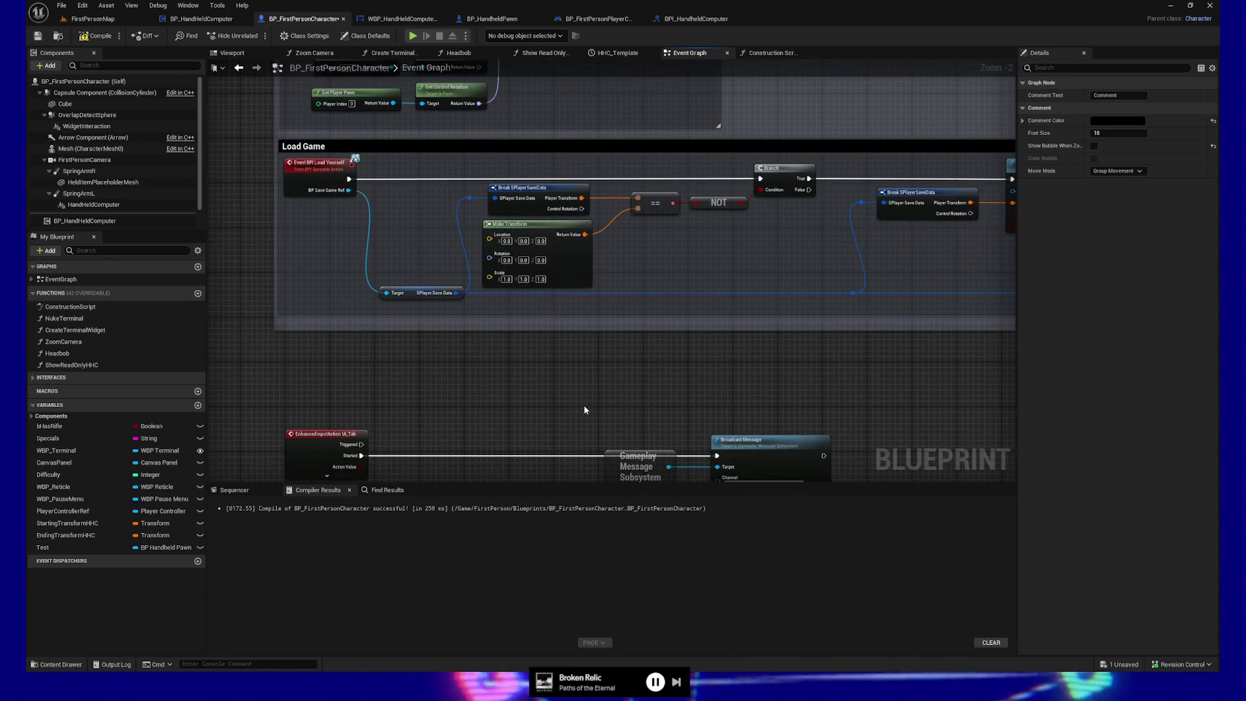
left_click_drag(583, 410, 558, 451)
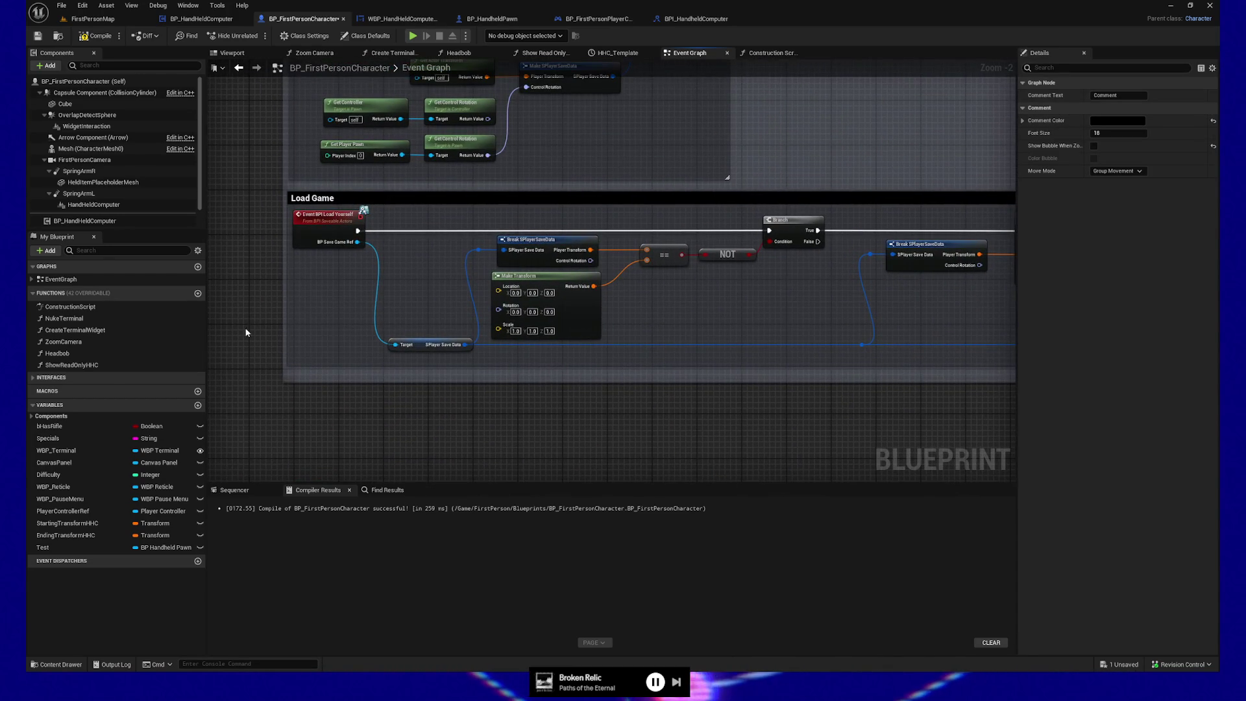
mouse_move(246, 332)
left_mouse_down()
mouse_move(306, 195)
mouse_move(299, 454)
left_mouse_up()
mouse_move(298, 149)
left_mouse_down()
mouse_move(299, 346)
mouse_move(321, 364)
left_mouse_up()
left_click_drag(328, 126, 328, 325)
left_click_drag(325, 257, 317, 409)
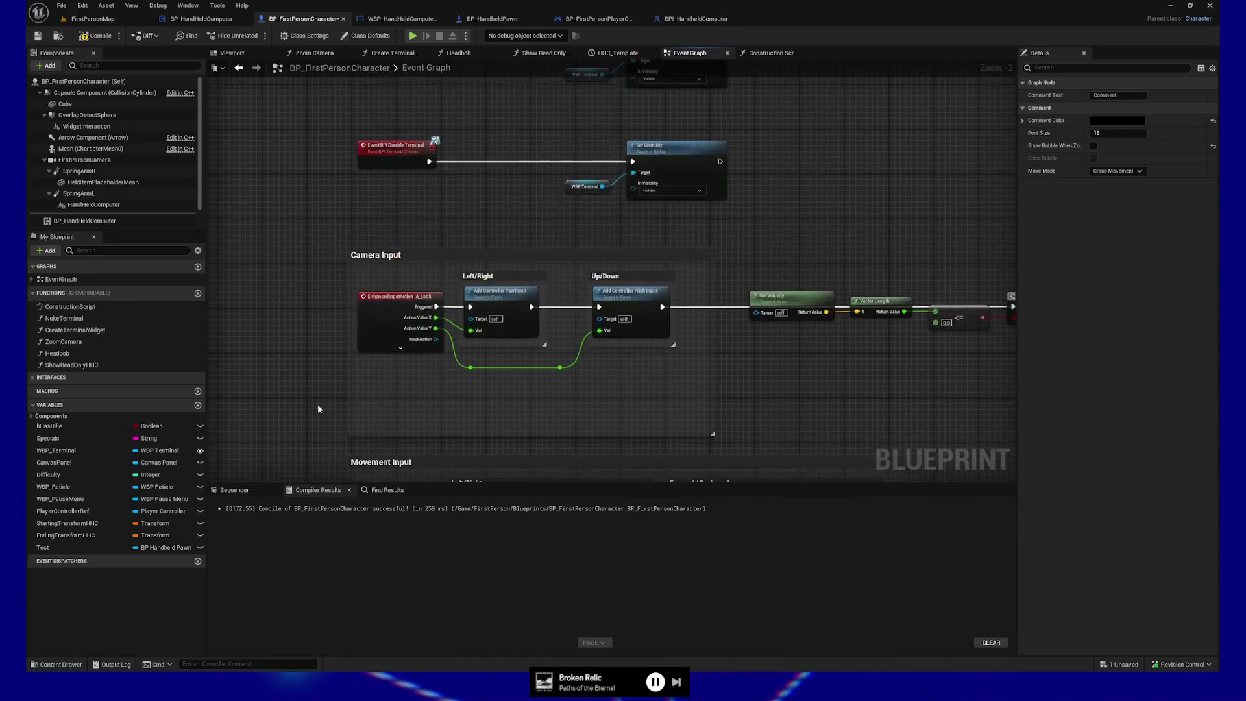
left_click_drag(316, 233, 318, 380)
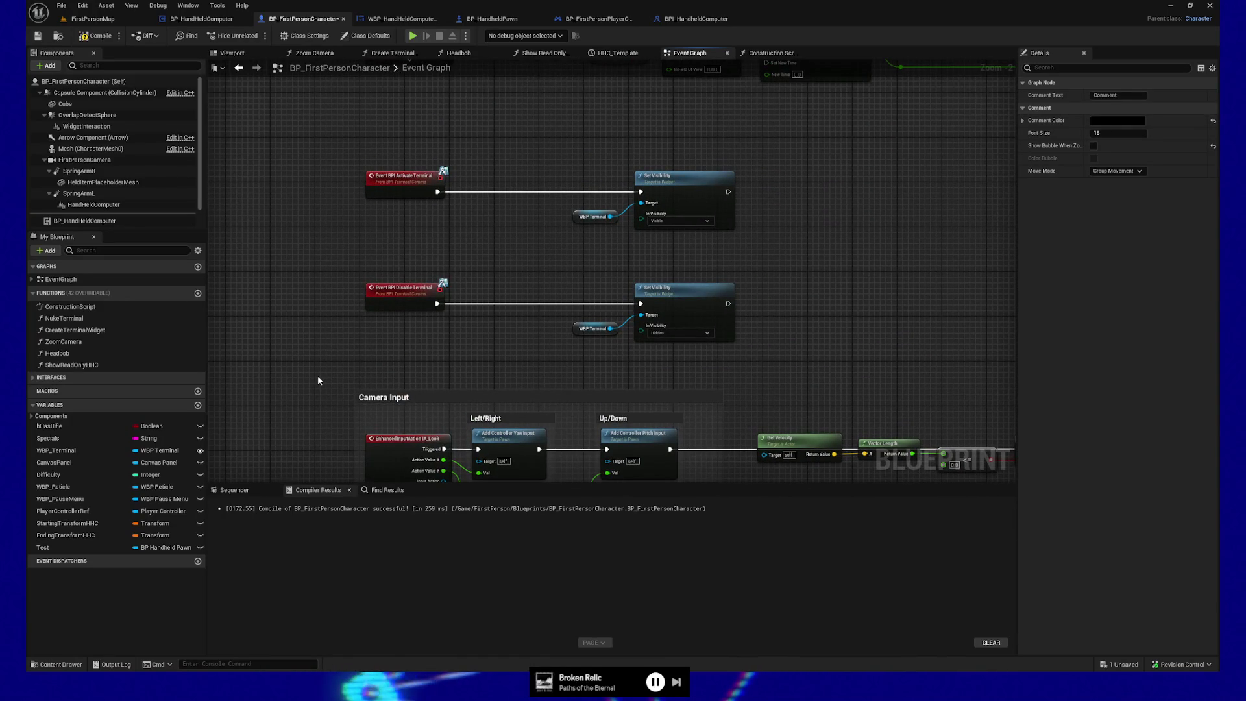
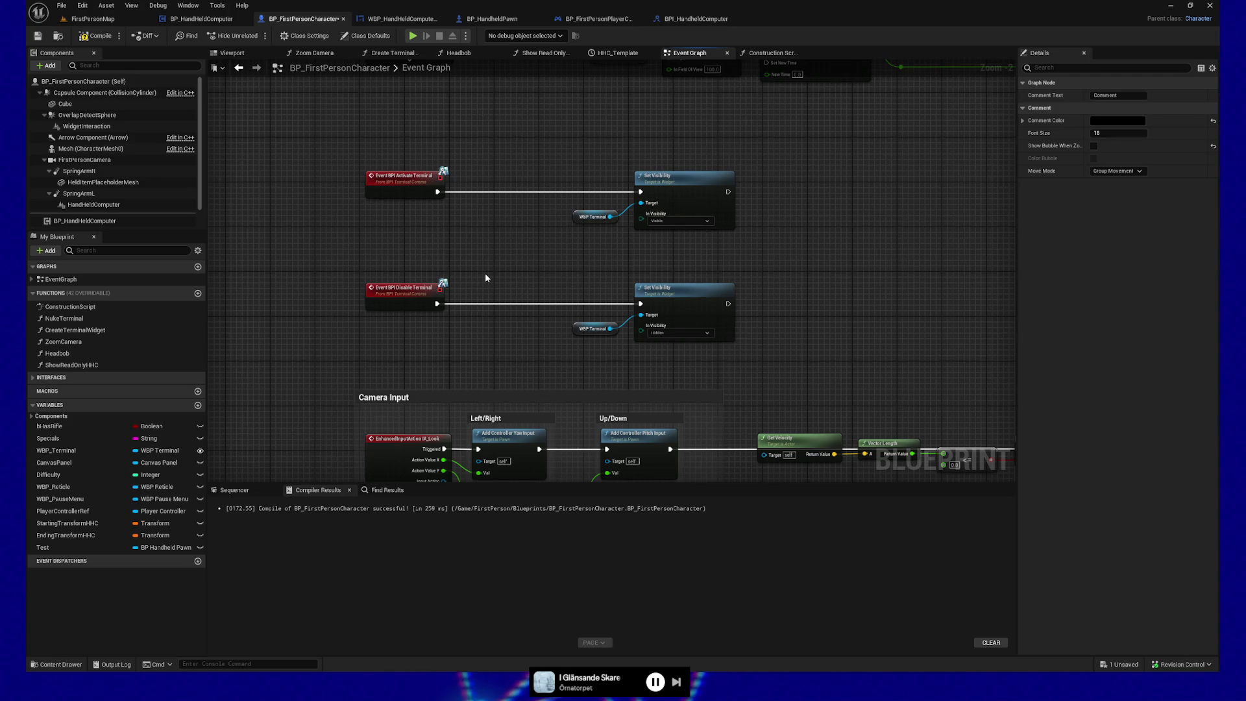
Pan the Event Graph to review the pause-game Branch and viewport nodes
scroll(476, 451, "down", 2)
scroll(512, 387, "up", 3)
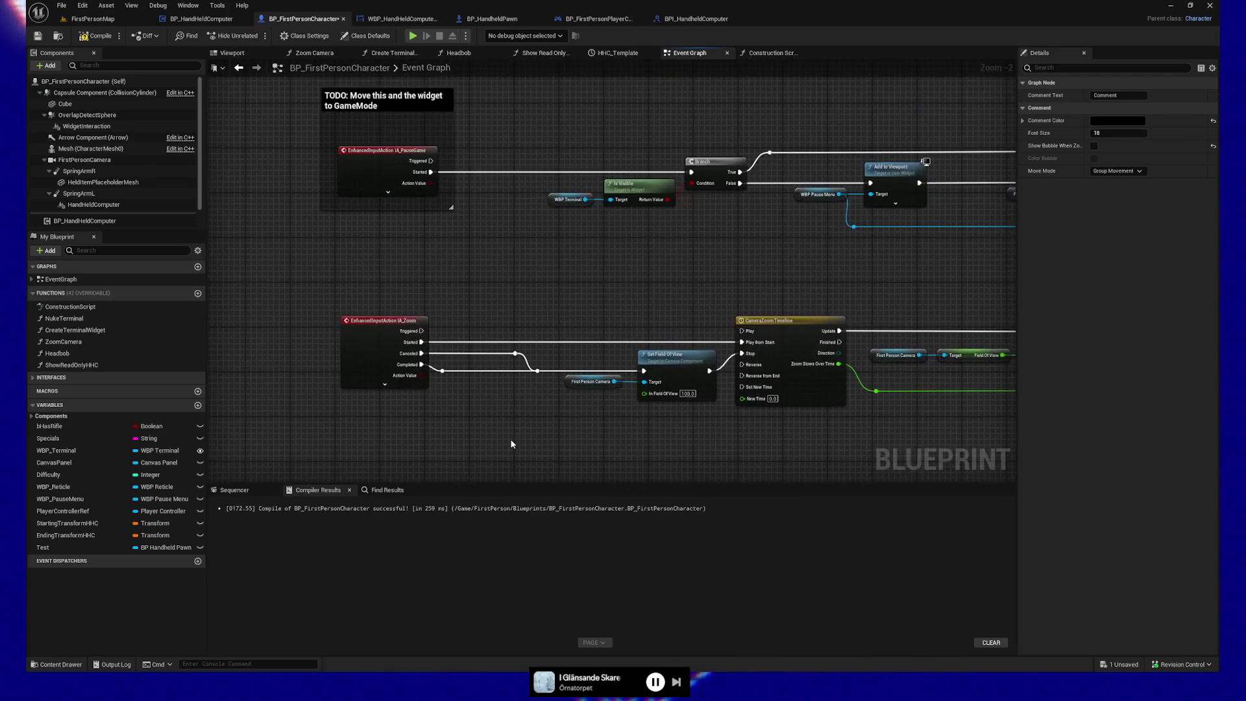
mouse_move(516, 422)
left_mouse_down()
mouse_move(361, 422)
mouse_move(670, 431)
mouse_move(573, 433)
mouse_move(565, 356)
mouse_move(662, 391)
mouse_move(611, 395)
mouse_move(771, 377)
mouse_move(692, 235)
mouse_move(753, 247)
mouse_move(404, 189)
left_mouse_up()
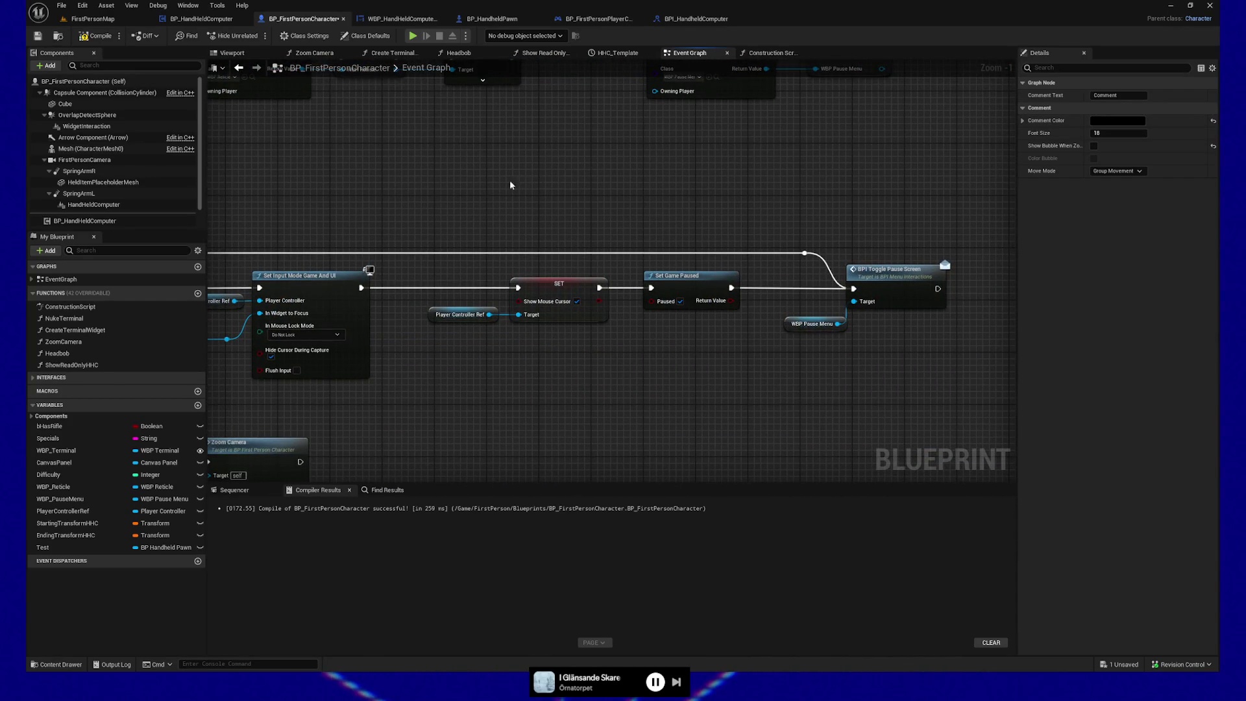
mouse_move(510, 186)
left_mouse_down()
mouse_move(495, 183)
mouse_move(874, 185)
left_mouse_up()
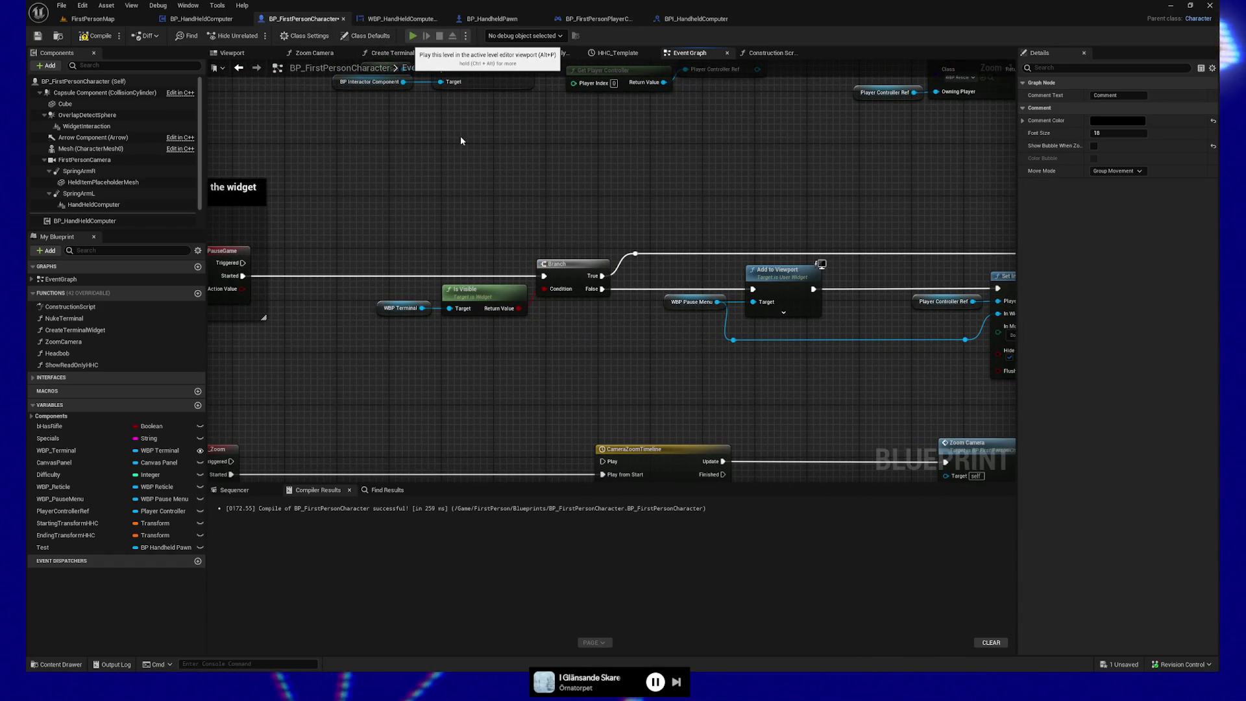
Play-test the game standalone, pausing and resuming from the pause menu before quitting
key("alt+p")
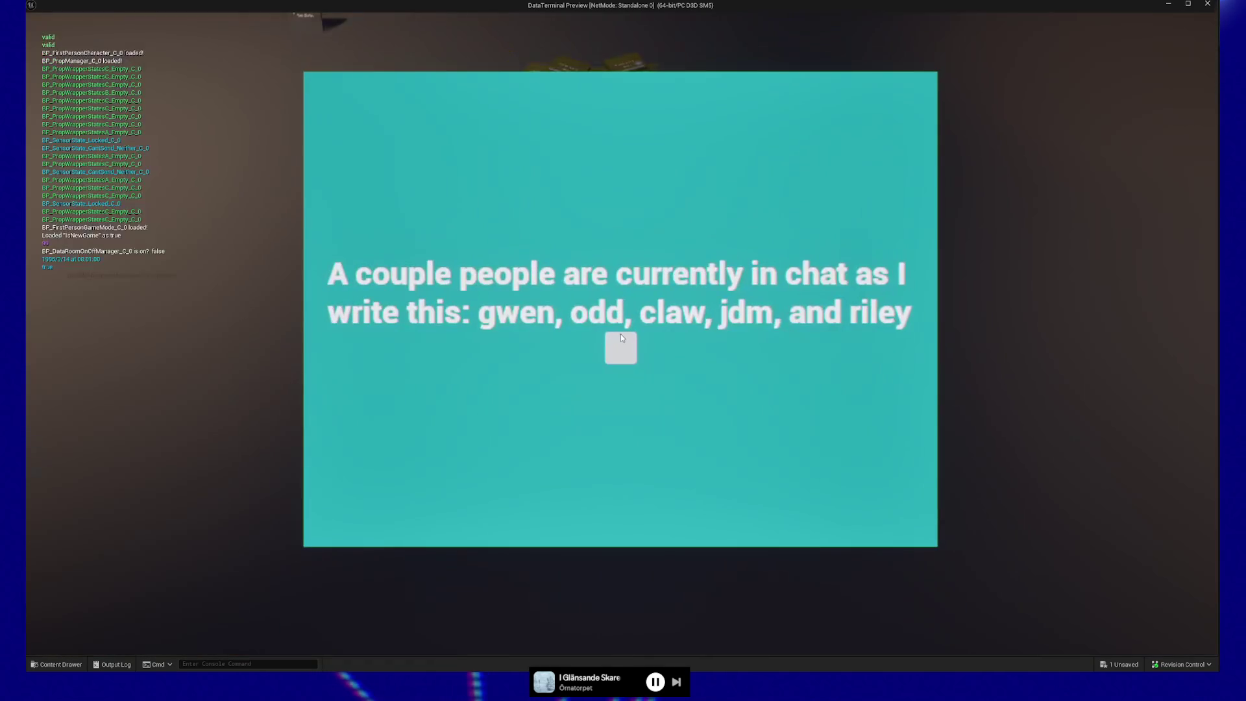
left_click(621, 338)
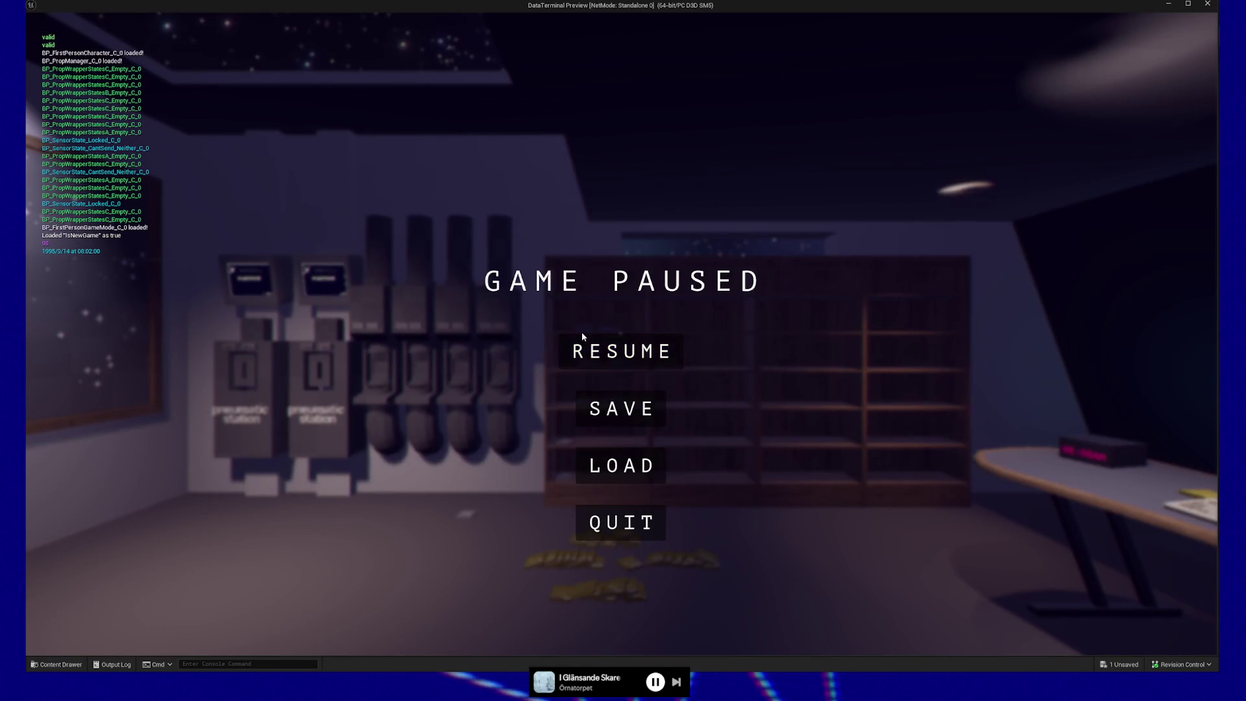
left_click(629, 345)
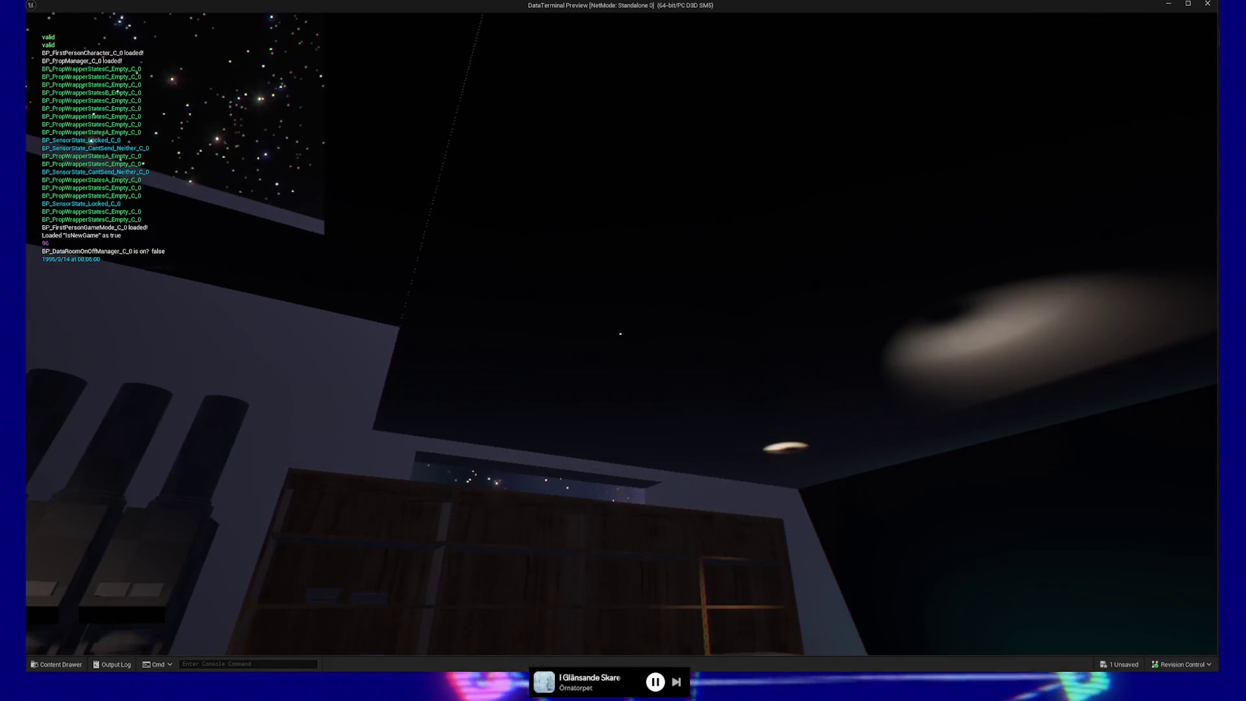
key("Escape")
left_click(621, 350)
key("Escape")
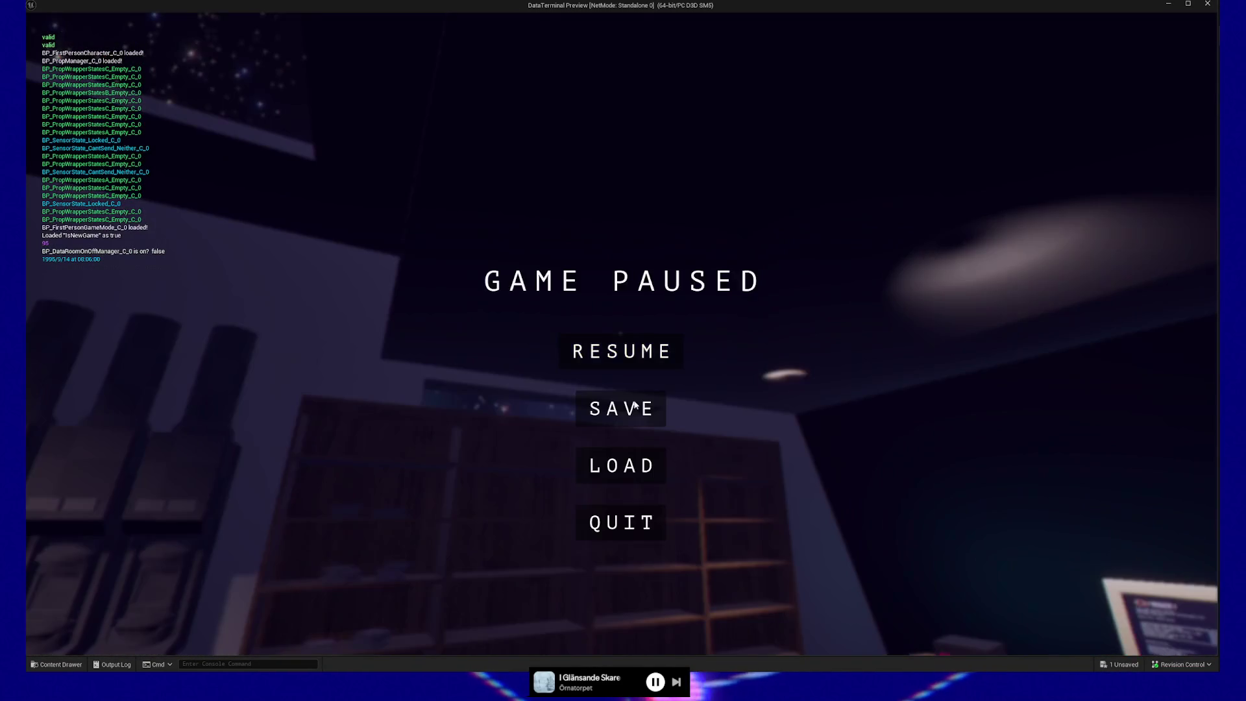
left_click(626, 527)
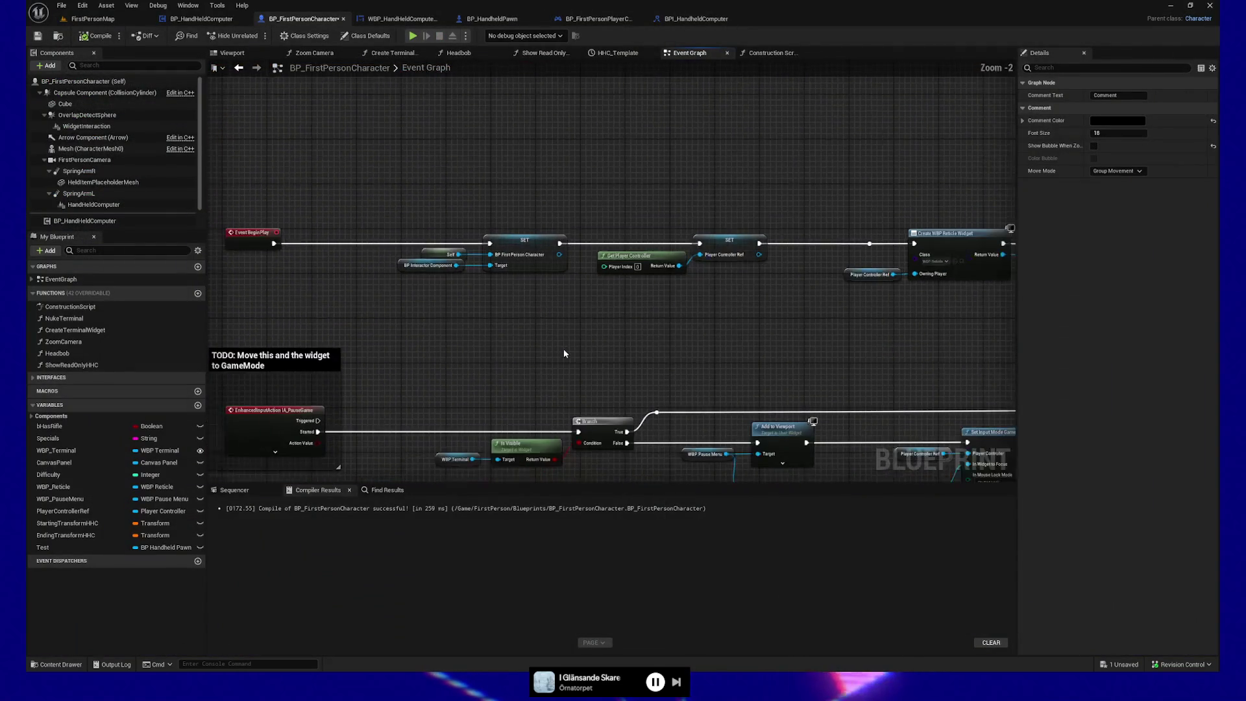
Marquee-select Create WBP Reticle Widget together with its reroute and Player Controller Ref nodes
scroll(623, 340, "up", 1)
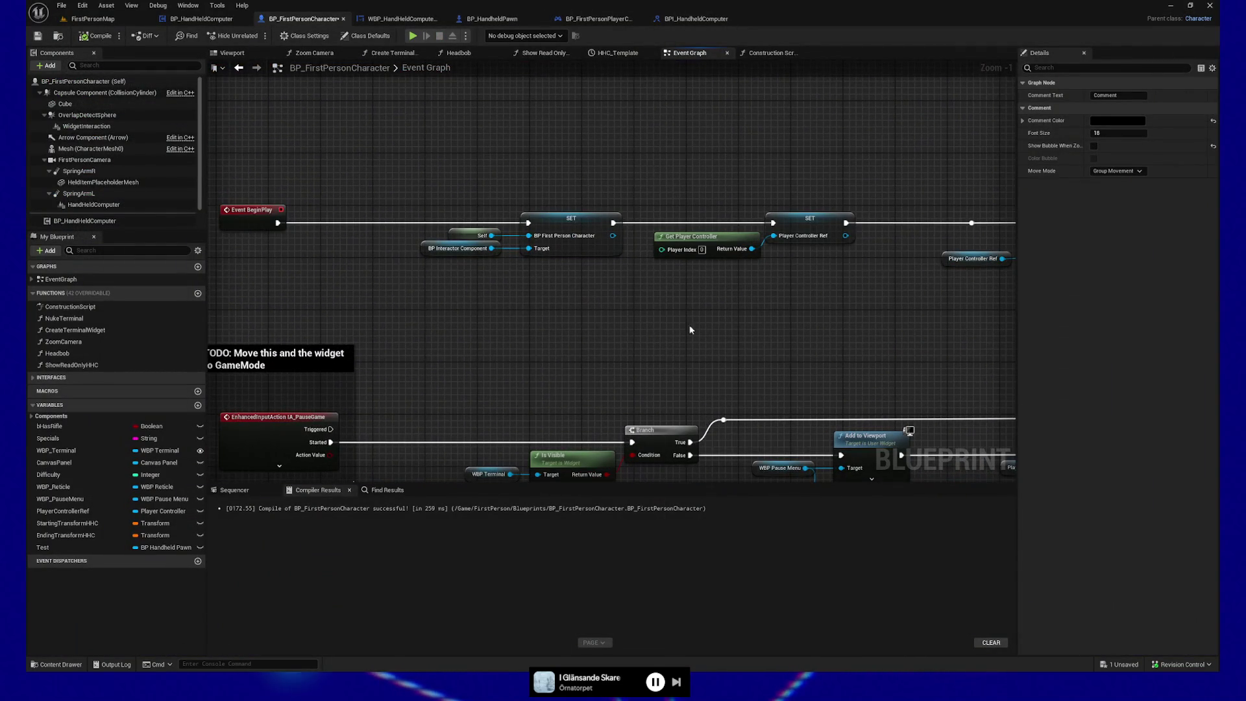
mouse_move(689, 328)
left_mouse_down()
mouse_move(637, 320)
mouse_move(517, 356)
left_mouse_up()
left_click_drag(795, 349, 611, 362)
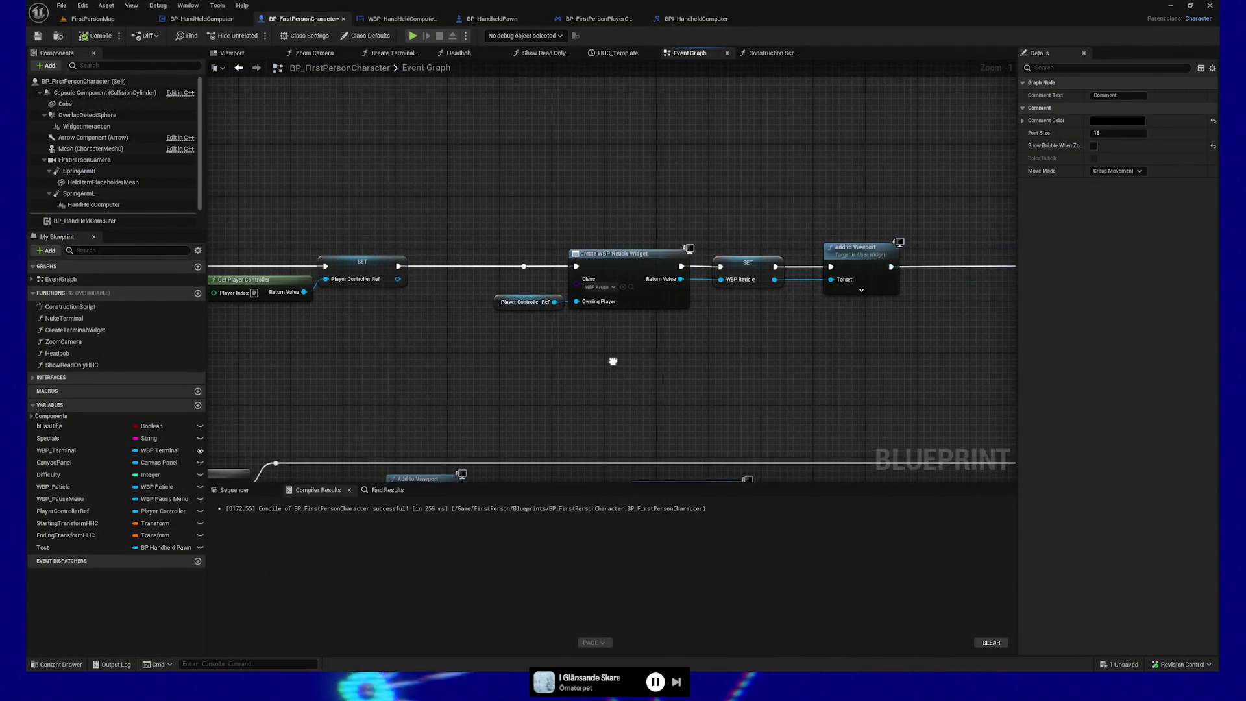
mouse_move(531, 241)
left_mouse_down()
mouse_move(624, 348)
mouse_move(603, 362)
mouse_move(718, 357)
left_mouse_up()
scroll(662, 357, "up", 1)
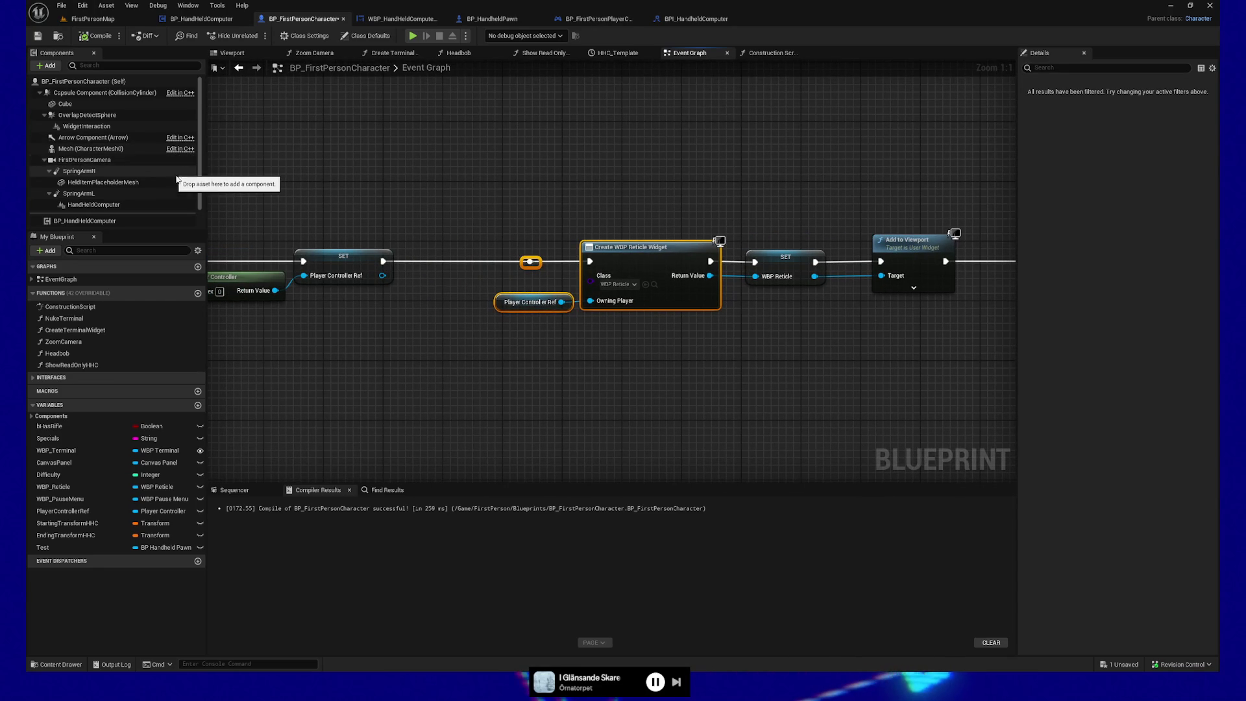
mouse_move(628, 376)
left_mouse_down()
mouse_move(342, 362)
mouse_move(595, 367)
mouse_move(379, 367)
left_mouse_up()
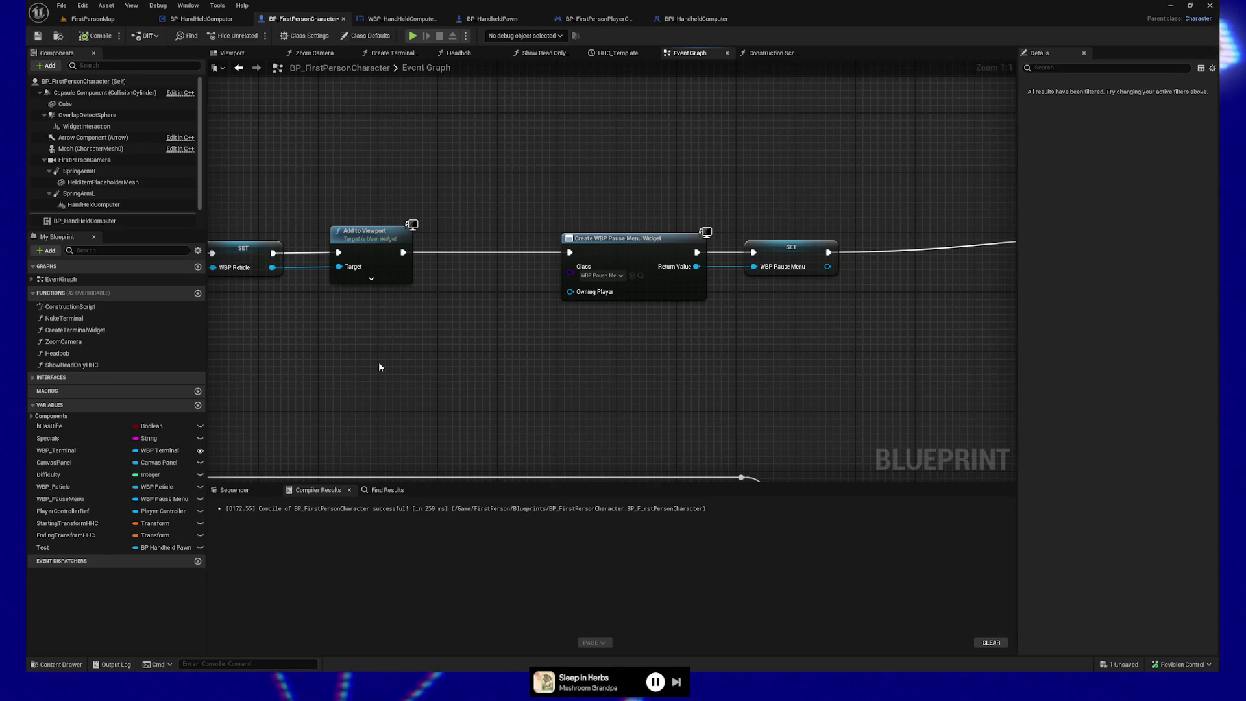
left_click_drag(379, 361, 698, 353)
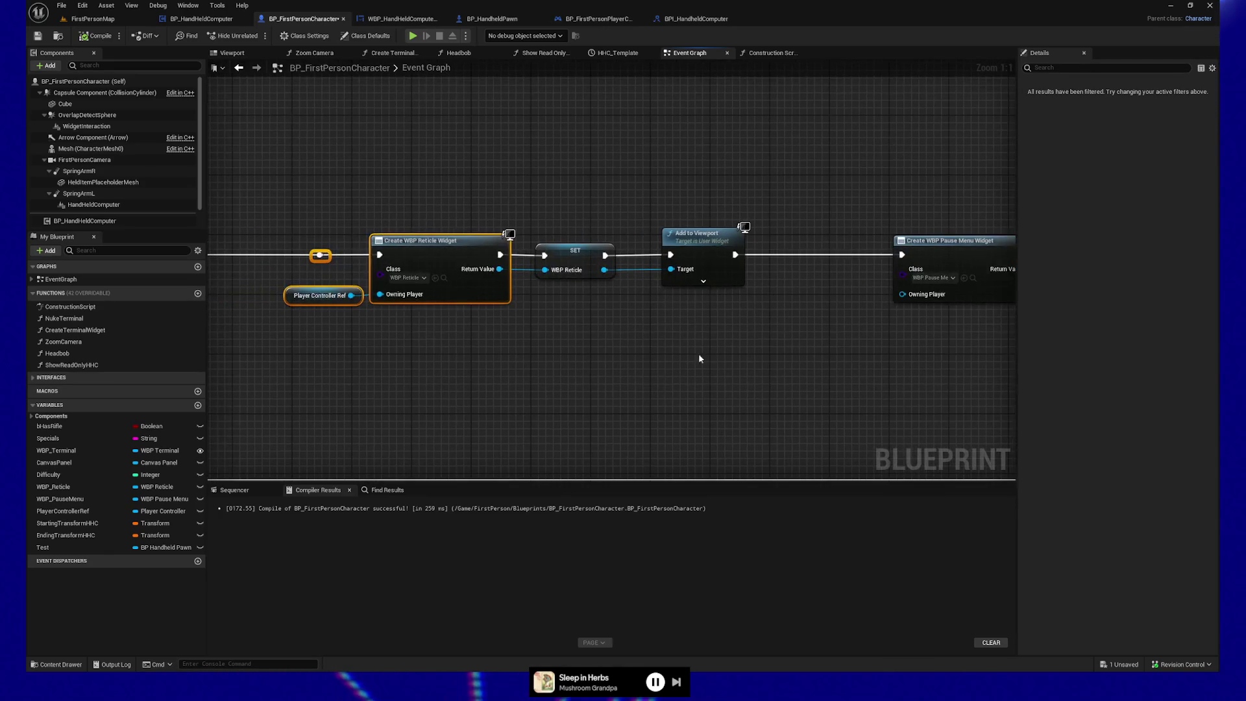
left_click_drag(426, 350, 568, 344)
scroll(120, 194, "down", 2)
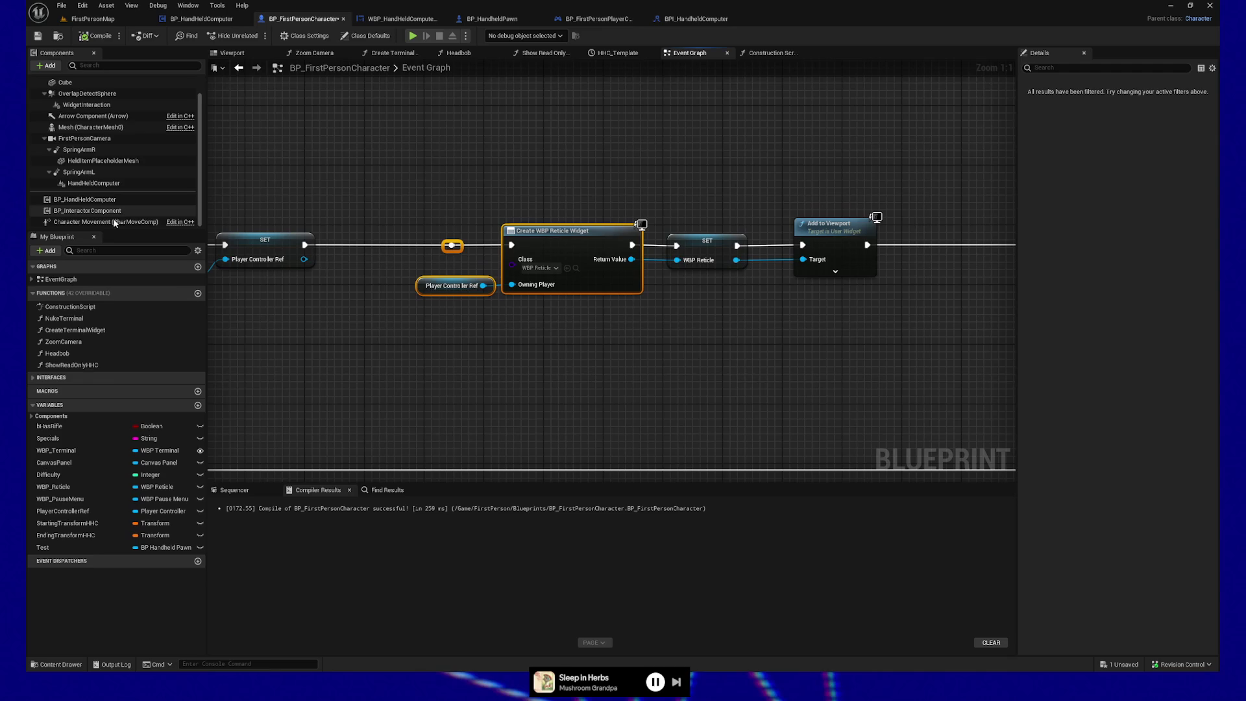
In the Content Drawer's ActorComponents folder, create an Actor Component blueprint named BP_ReticleController
left_click(57, 664)
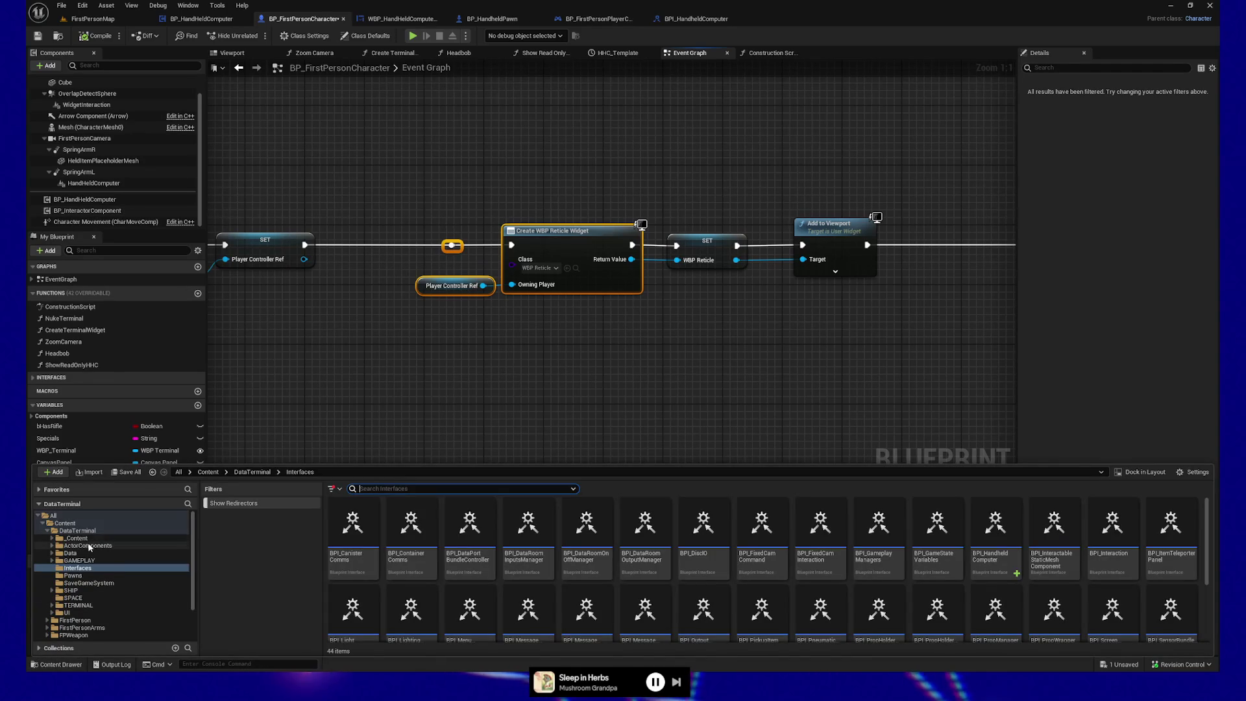
left_click(97, 545)
right_click(456, 623)
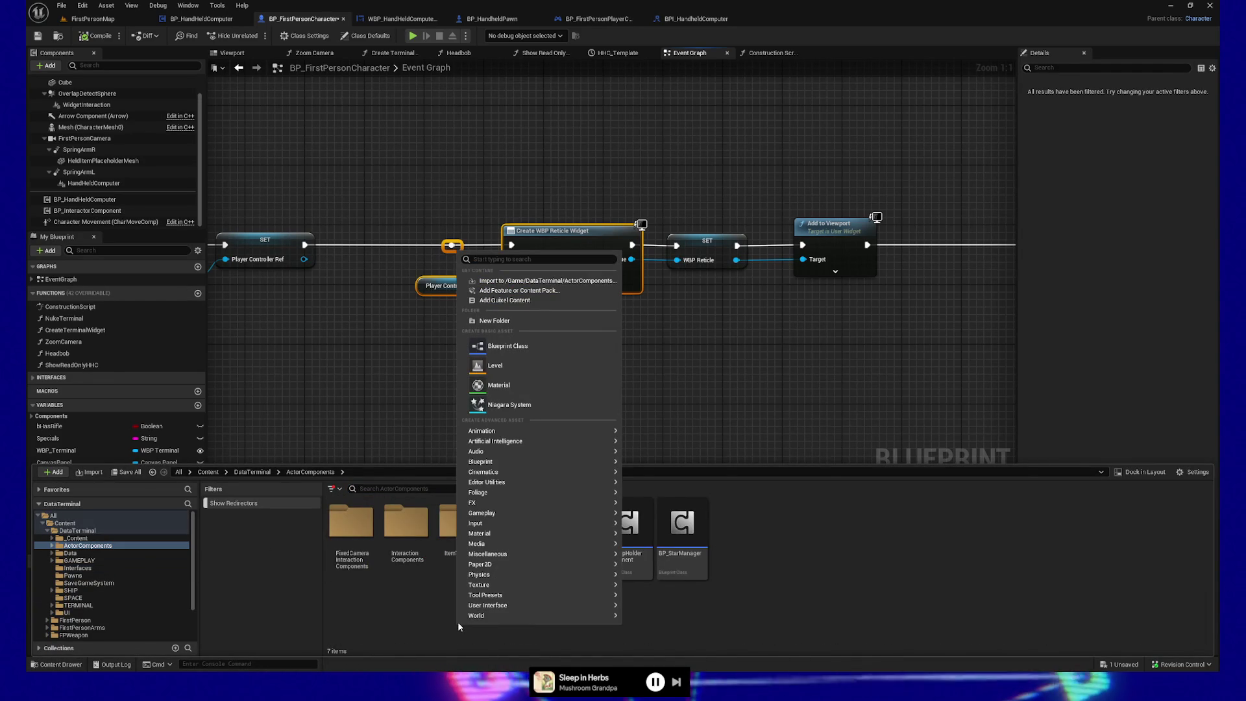
left_click(518, 350)
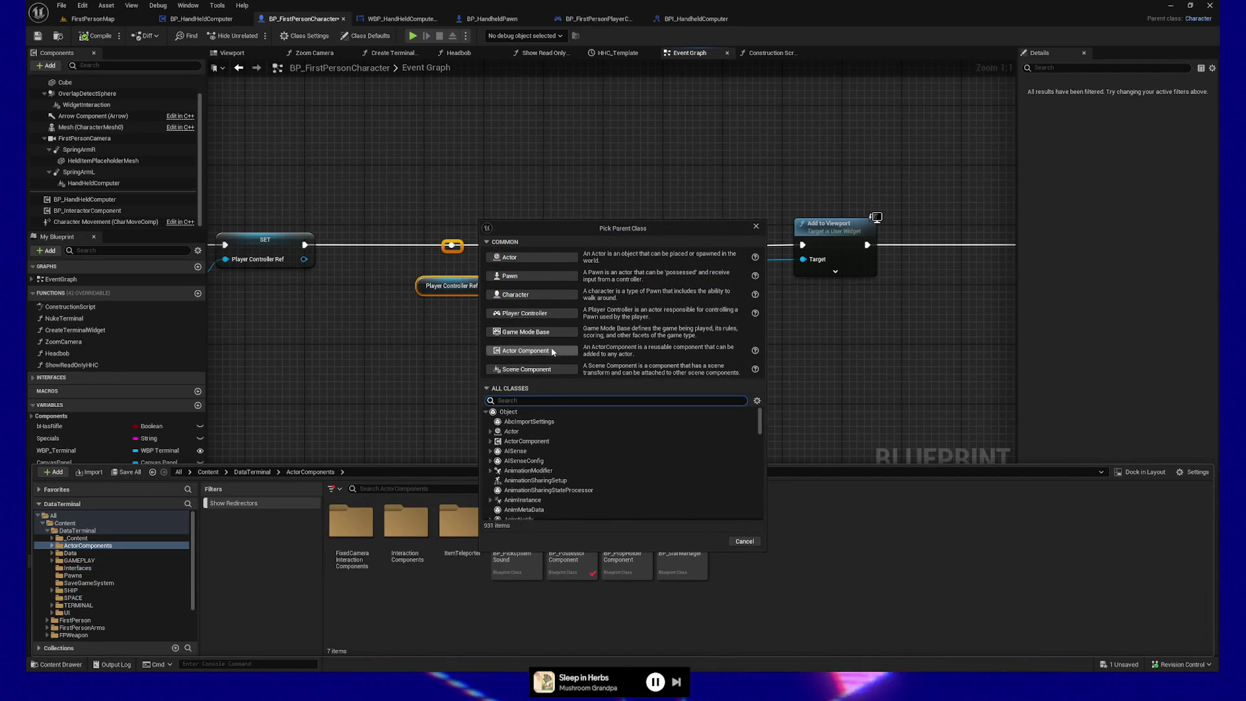
left_click(552, 353)
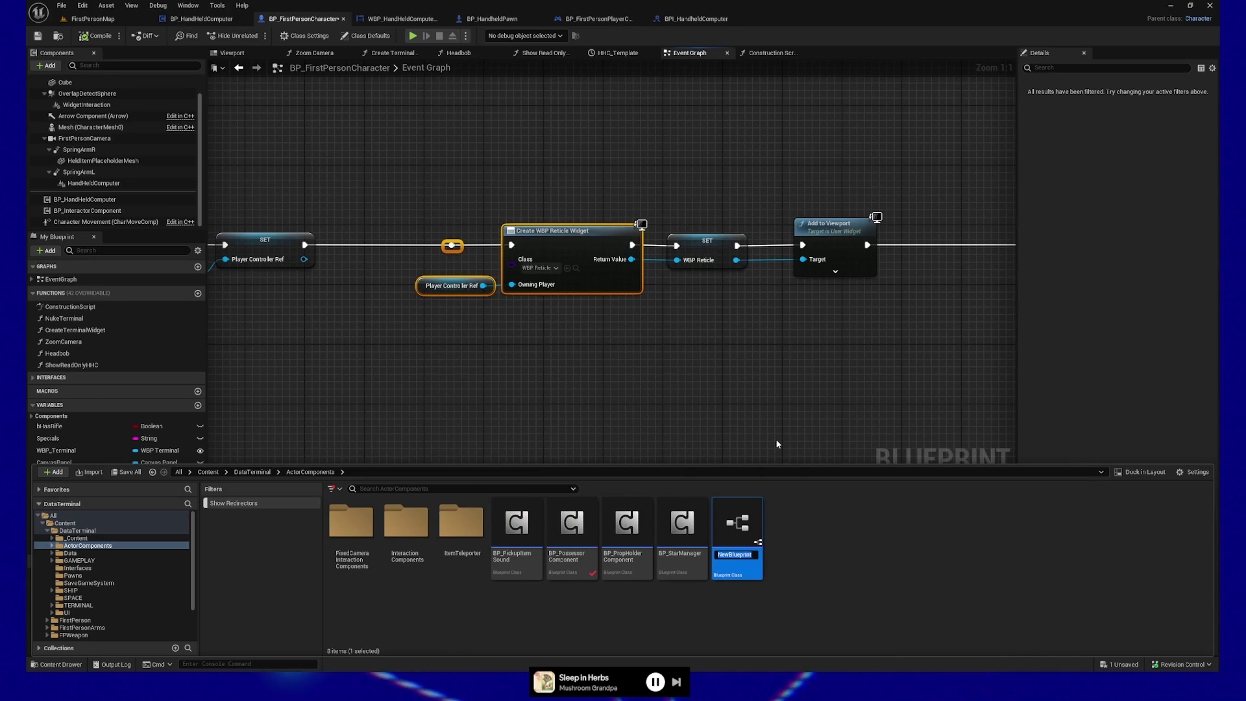
type("BP_Reticle")
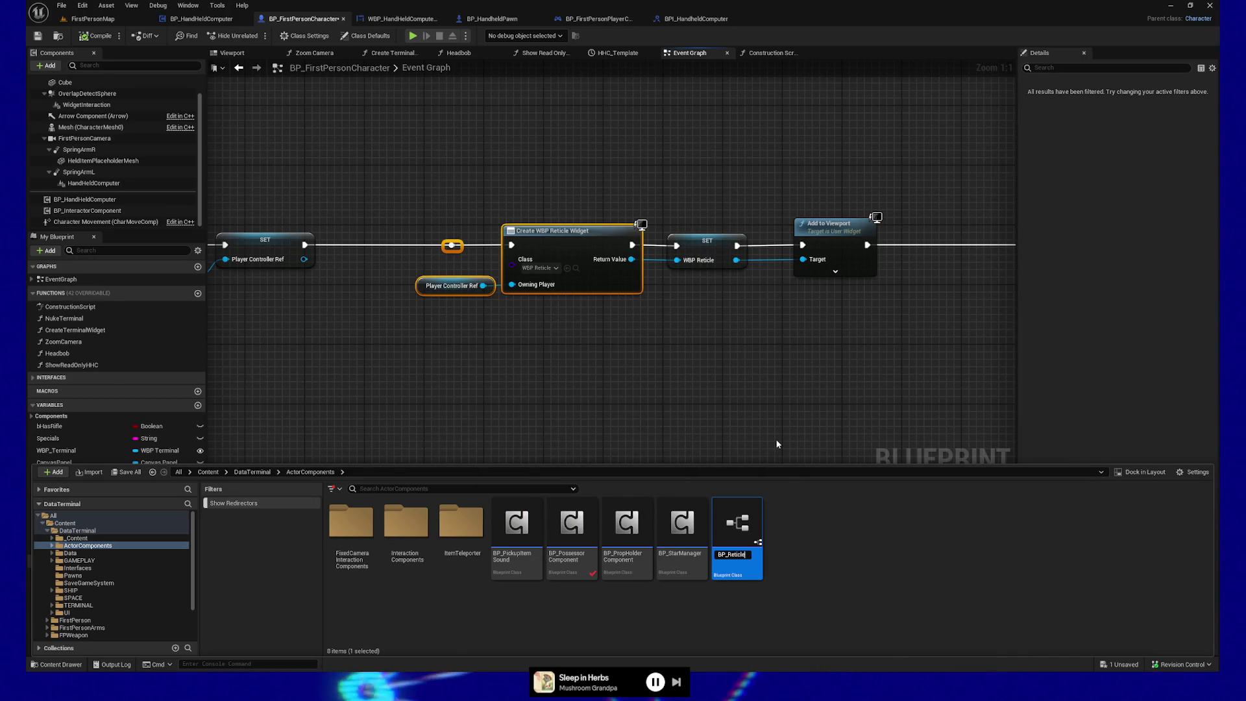
type("Controller")
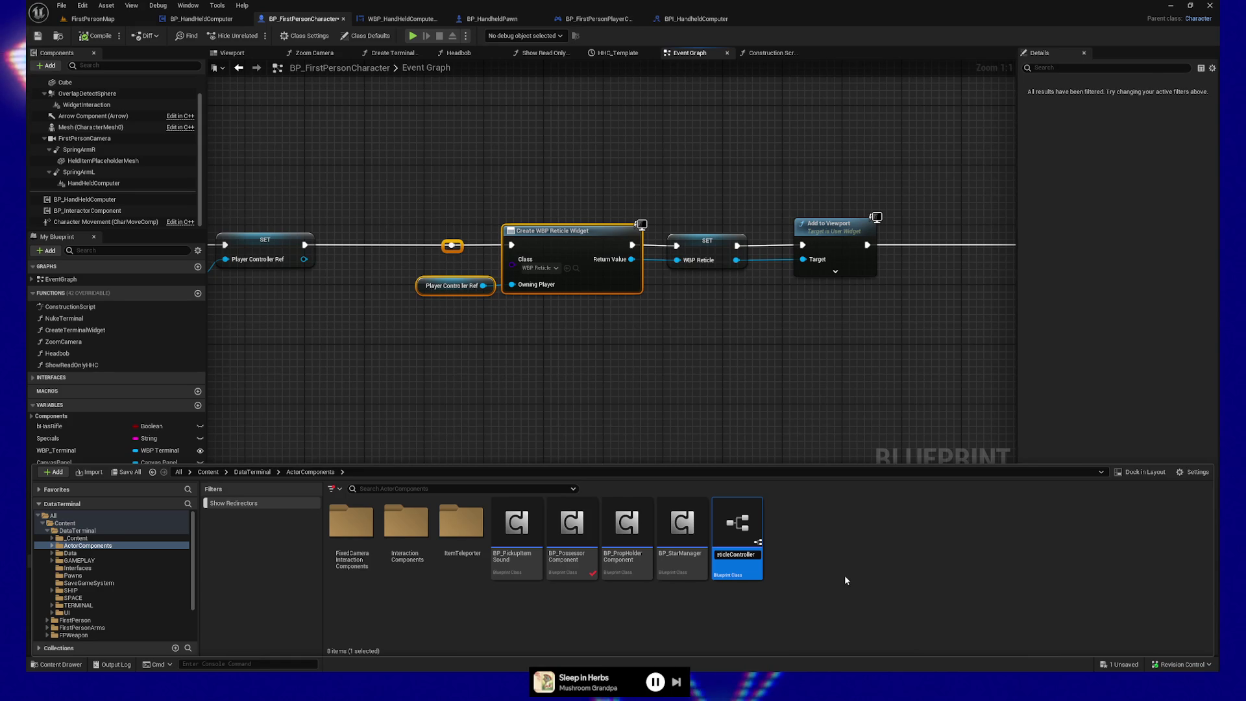
key("Return")
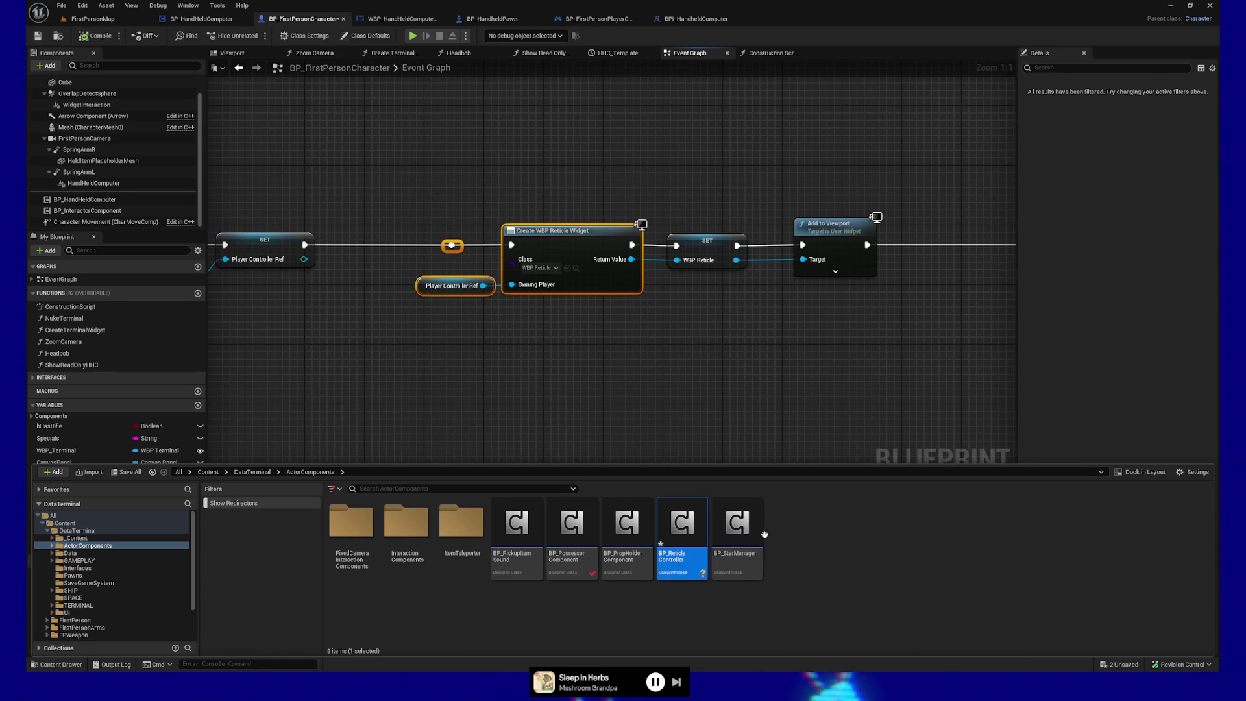
left_click(55, 66)
type("reticle")
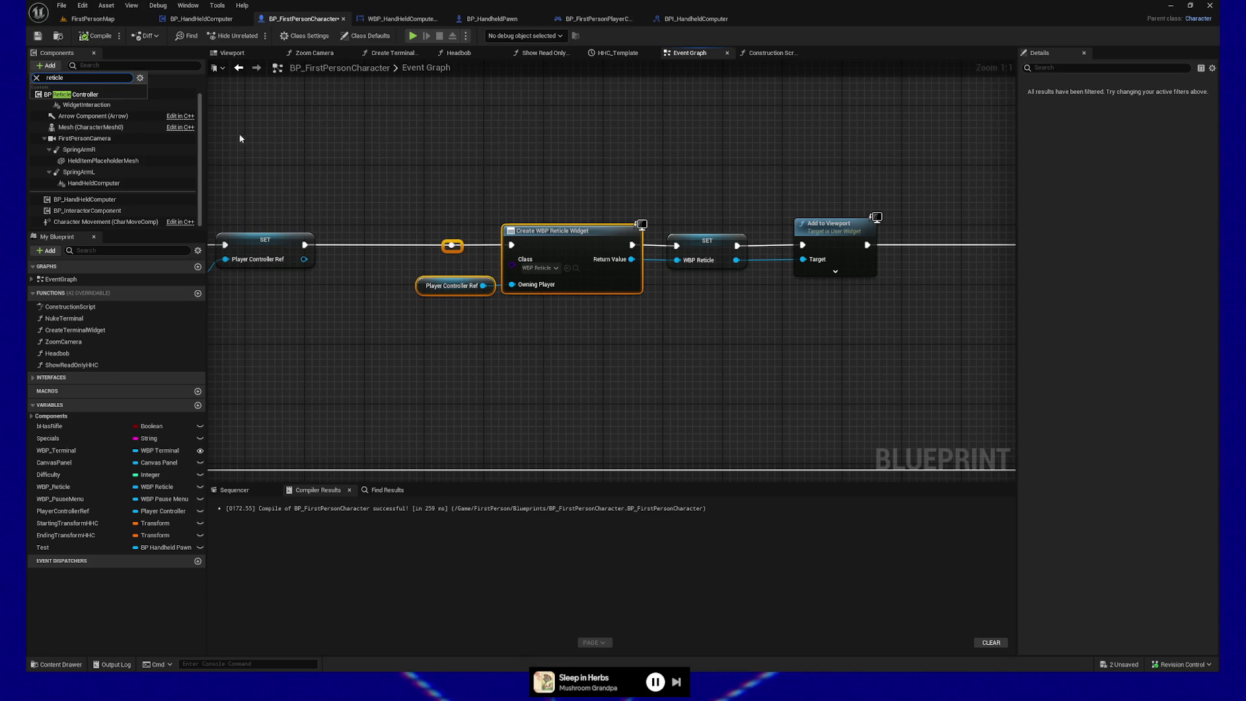
Add a BP_ReticleController component to the character and dock its blueprint editor as a tab
left_click(77, 94)
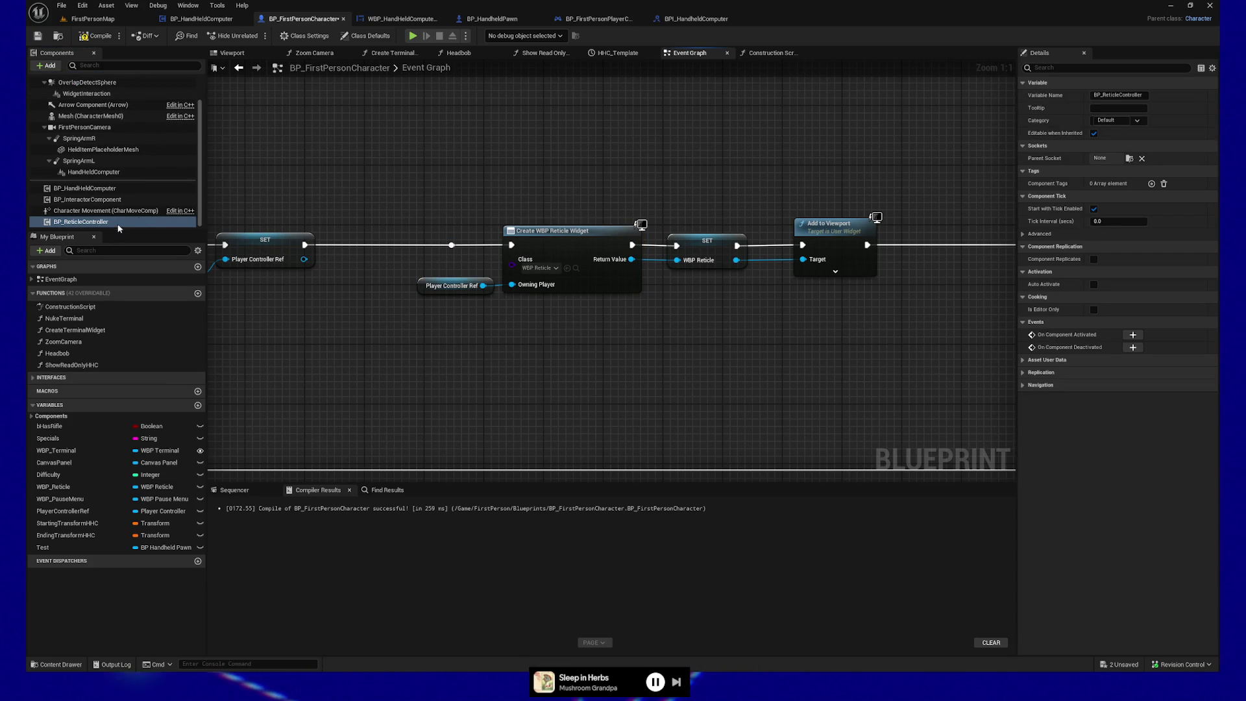
right_click(96, 223)
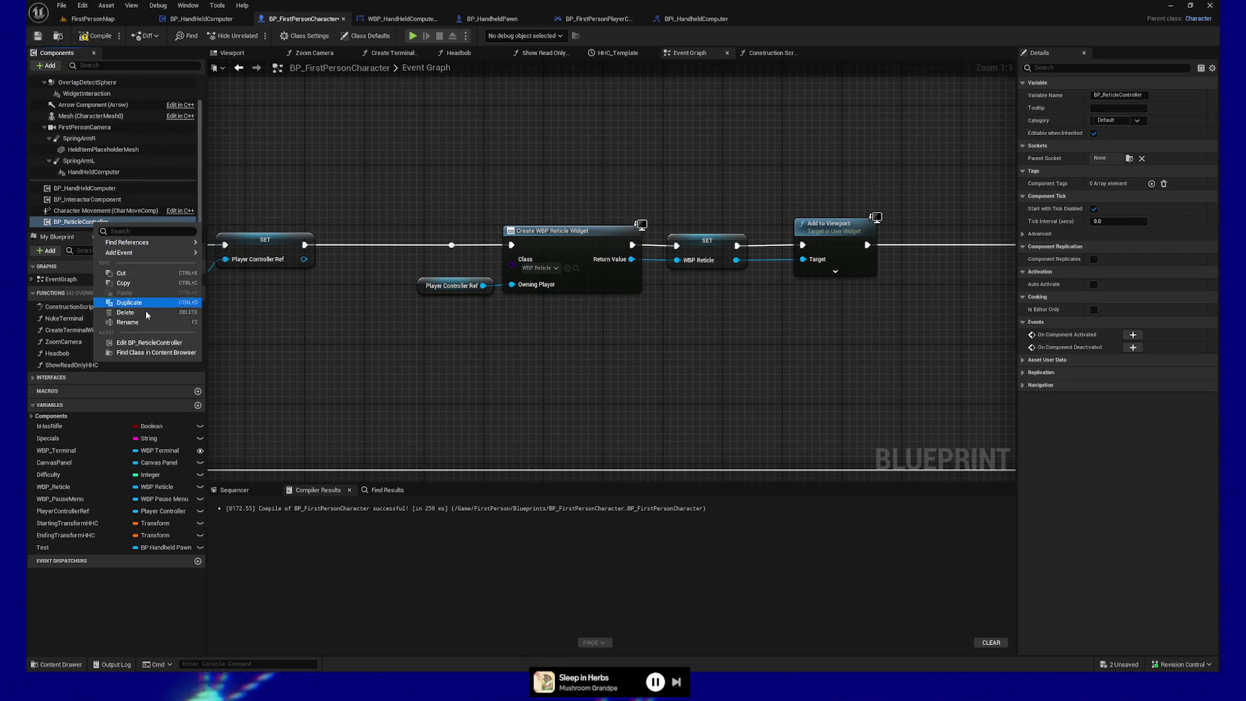
left_click(148, 342)
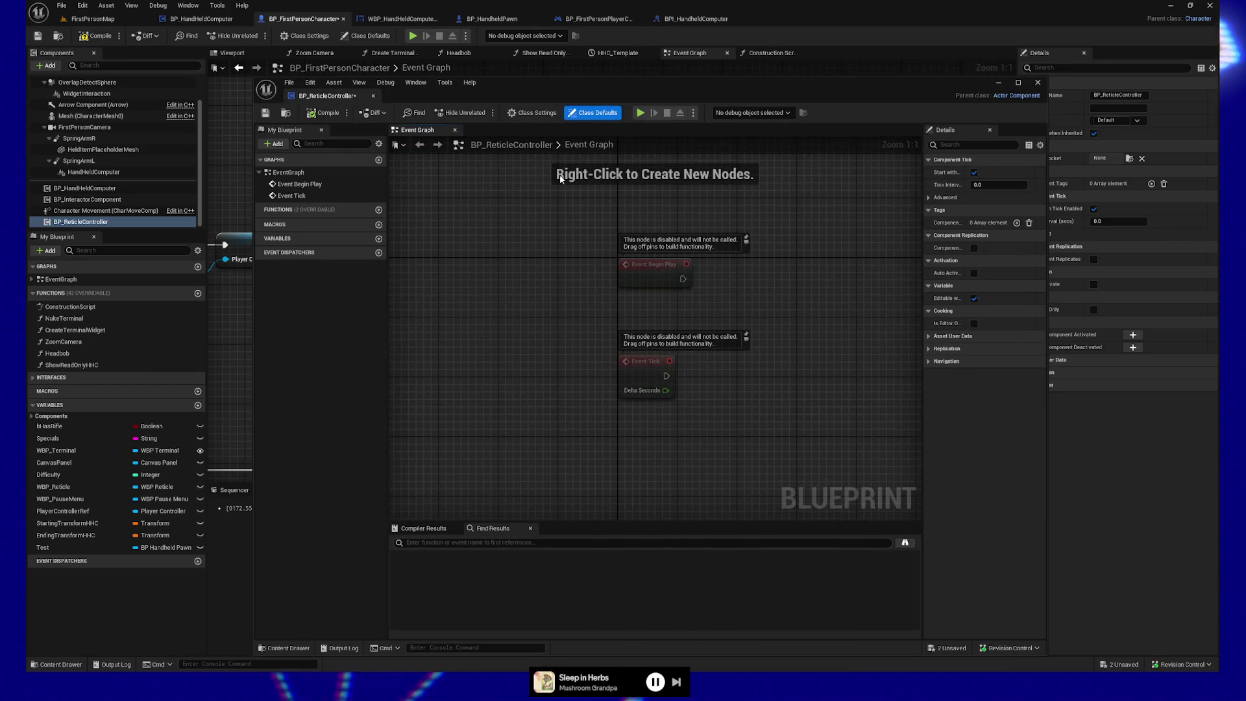
left_click_drag(328, 95, 795, 18)
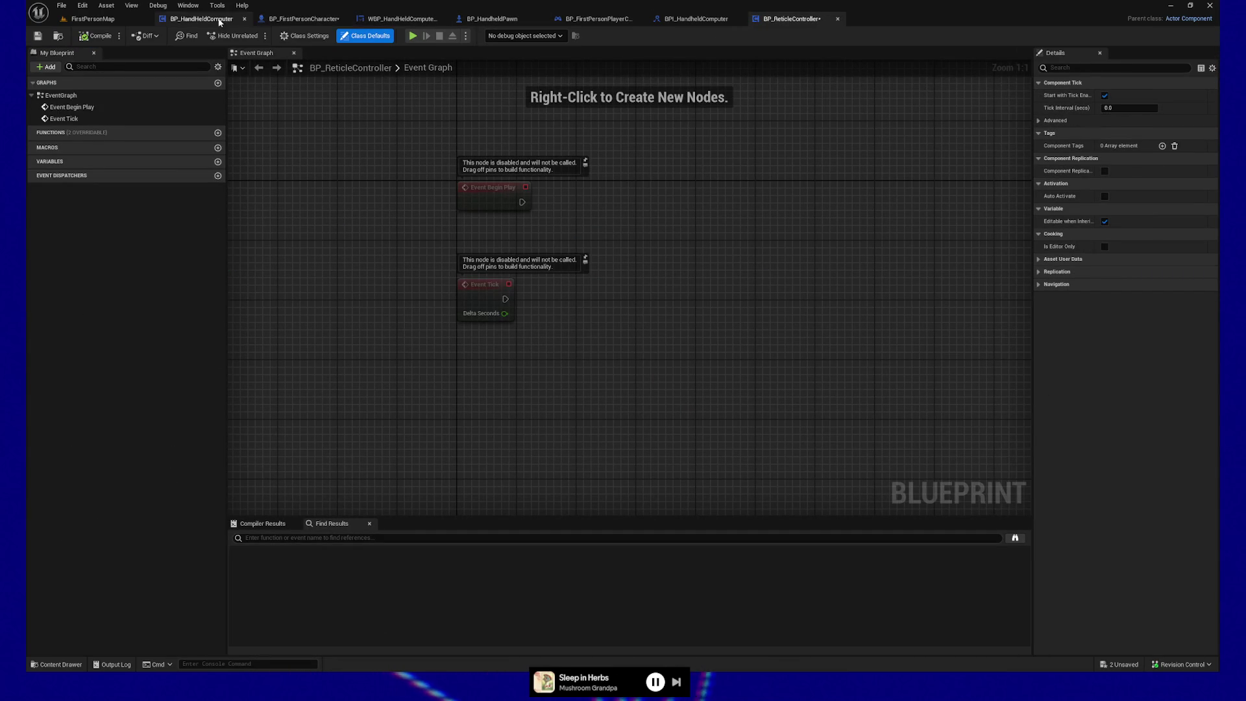
left_click(303, 19)
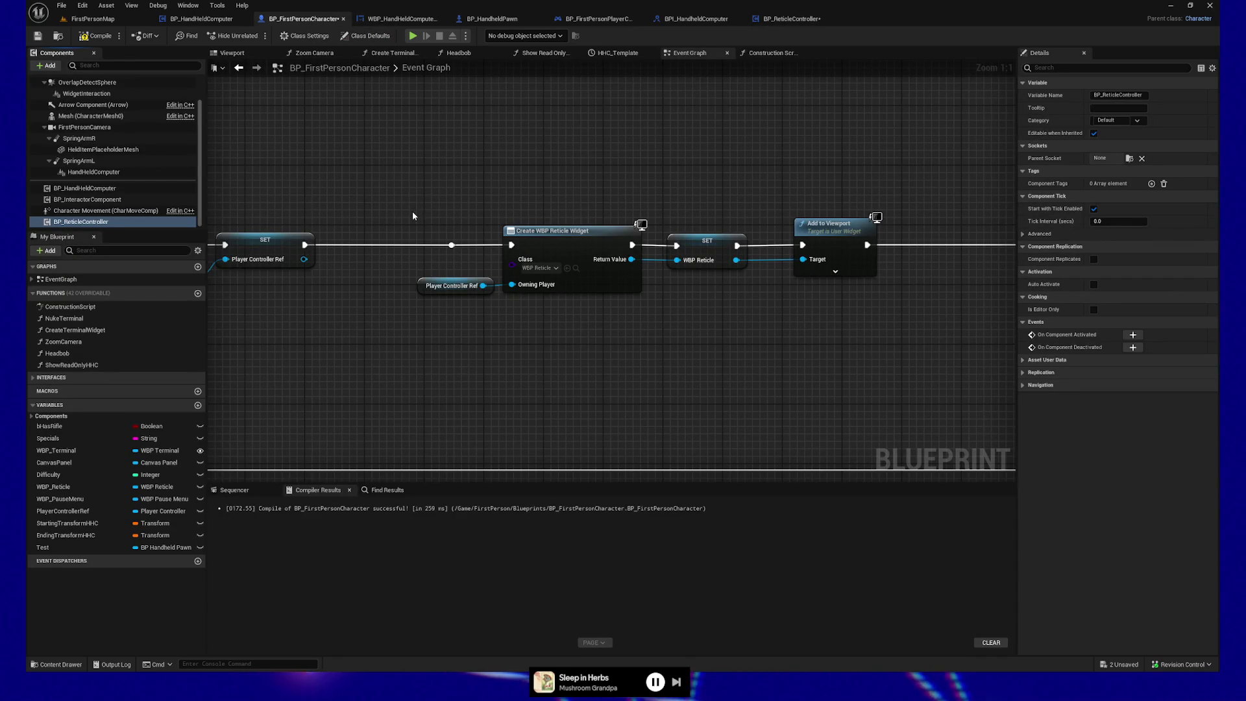
left_click_drag(497, 191, 471, 169)
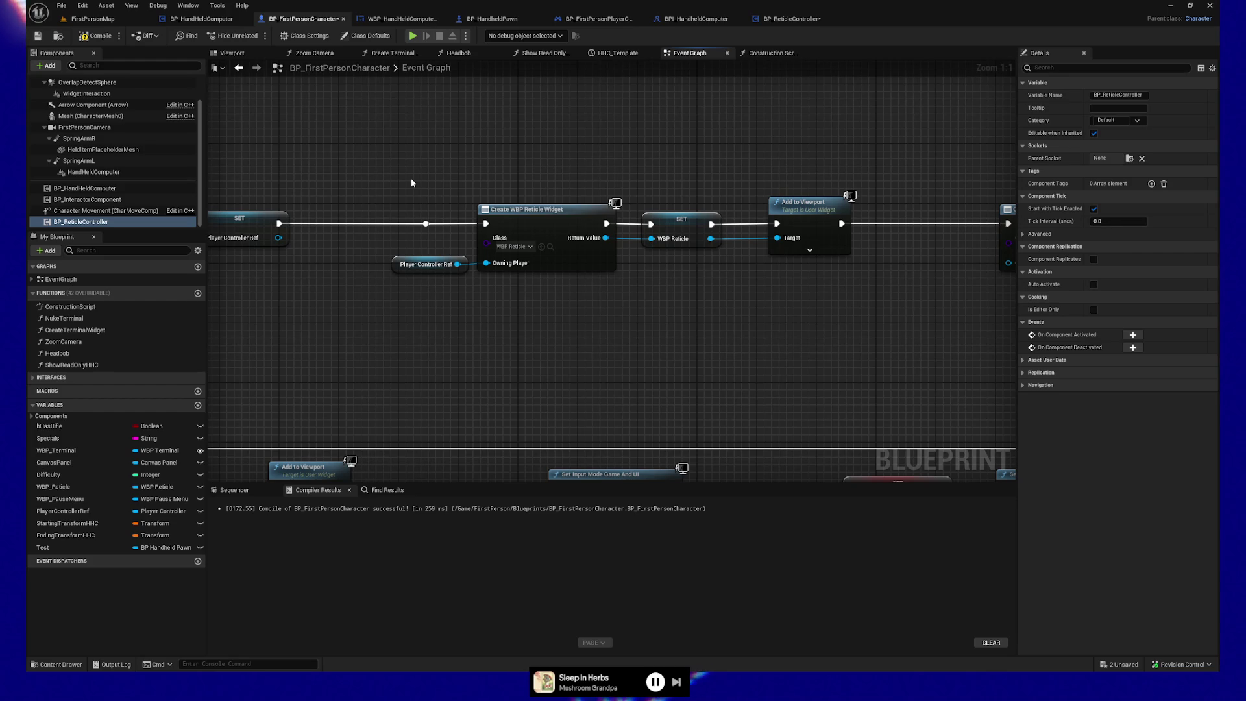
Cut the Create WBP Reticle Widget nodes and wire SET directly into Create WBP Pause Menu Widget
mouse_move(395, 165)
left_mouse_down()
mouse_move(659, 306)
mouse_move(874, 320)
mouse_move(741, 329)
left_mouse_up()
scroll(720, 328, "down", 1)
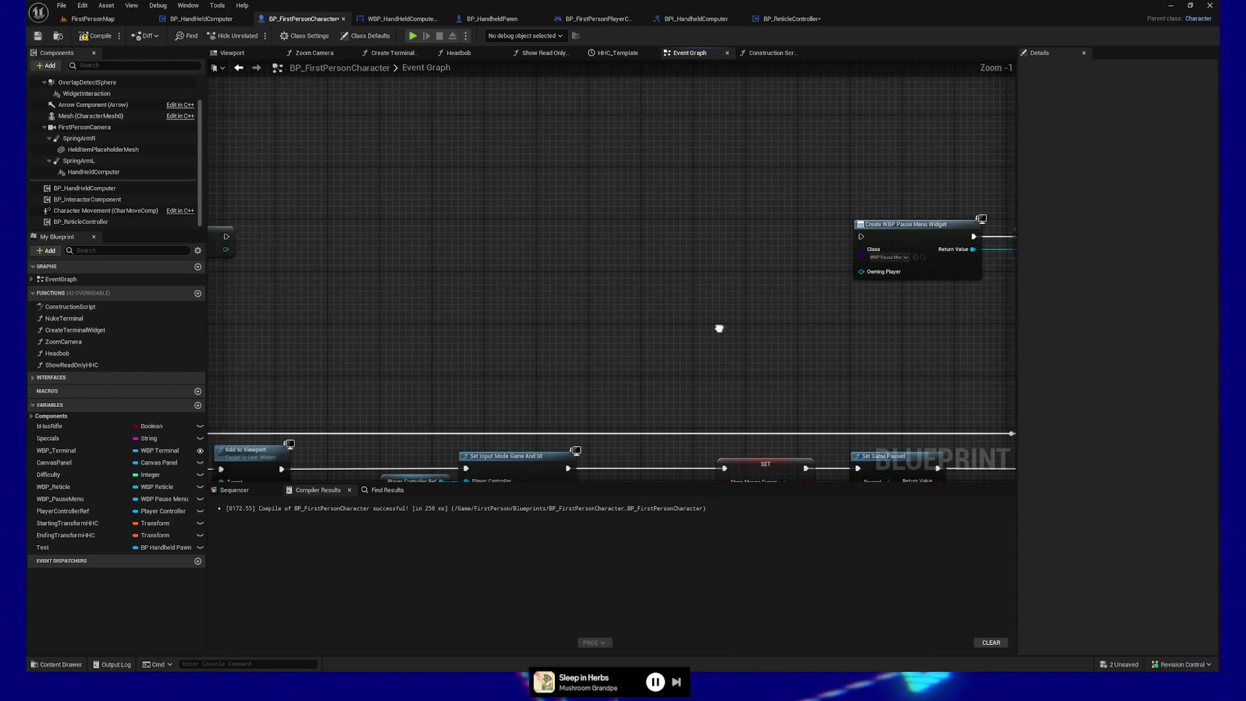
mouse_move(286, 235)
left_mouse_down()
mouse_move(812, 251)
mouse_move(919, 239)
mouse_move(857, 235)
left_mouse_up()
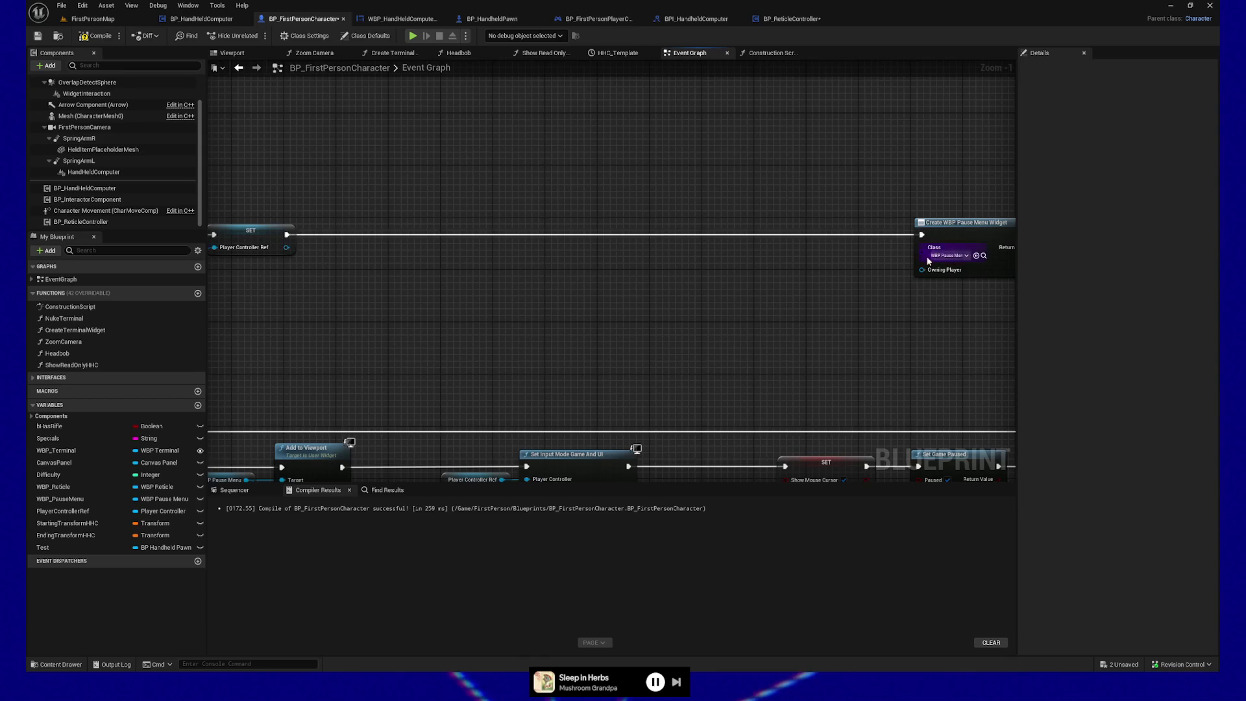
Paste the reticle widget nodes into BP_ReticleController and wire them to Event Begin Play
left_click(792, 18)
key("ctrl+v")
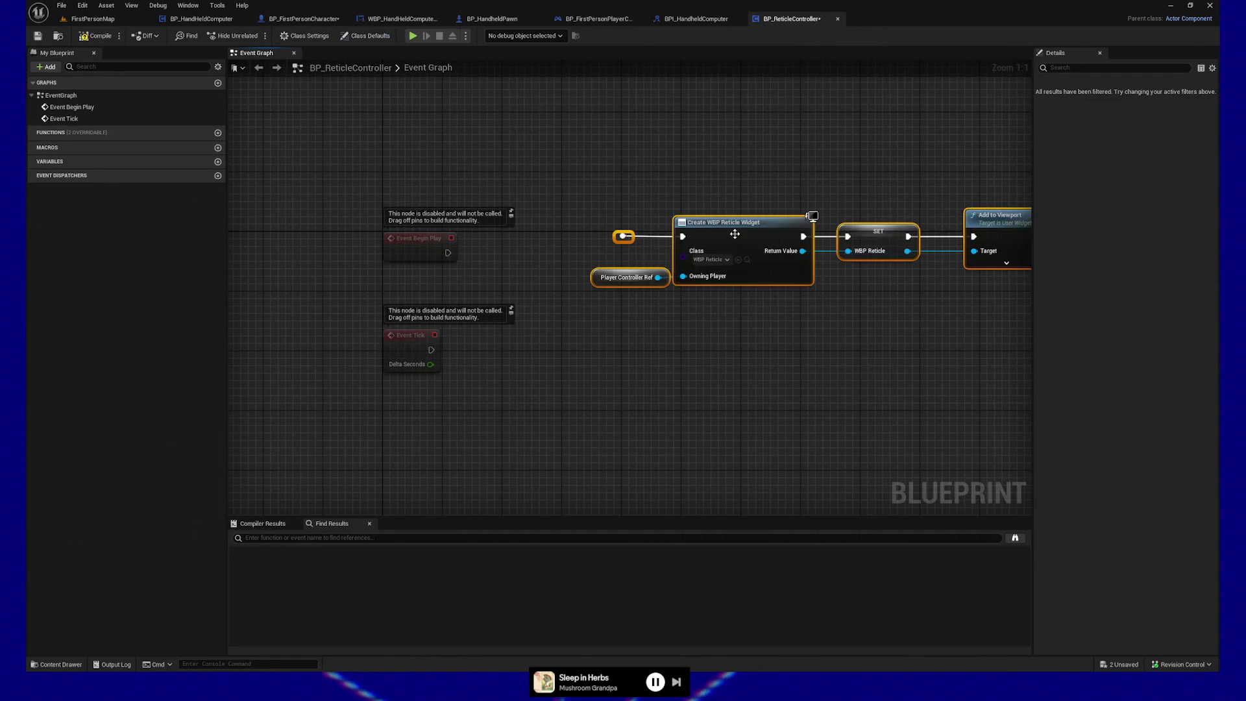
left_click_drag(445, 251, 620, 237)
left_click_drag(751, 230, 751, 245)
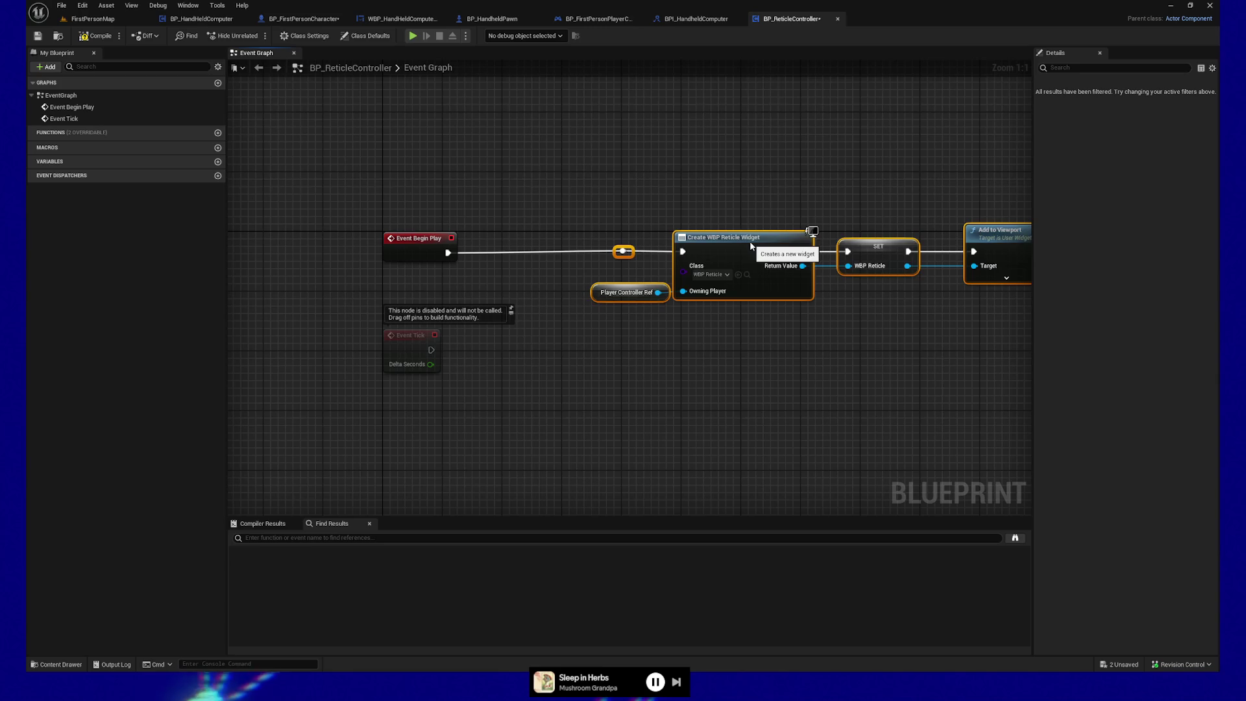
key("Home")
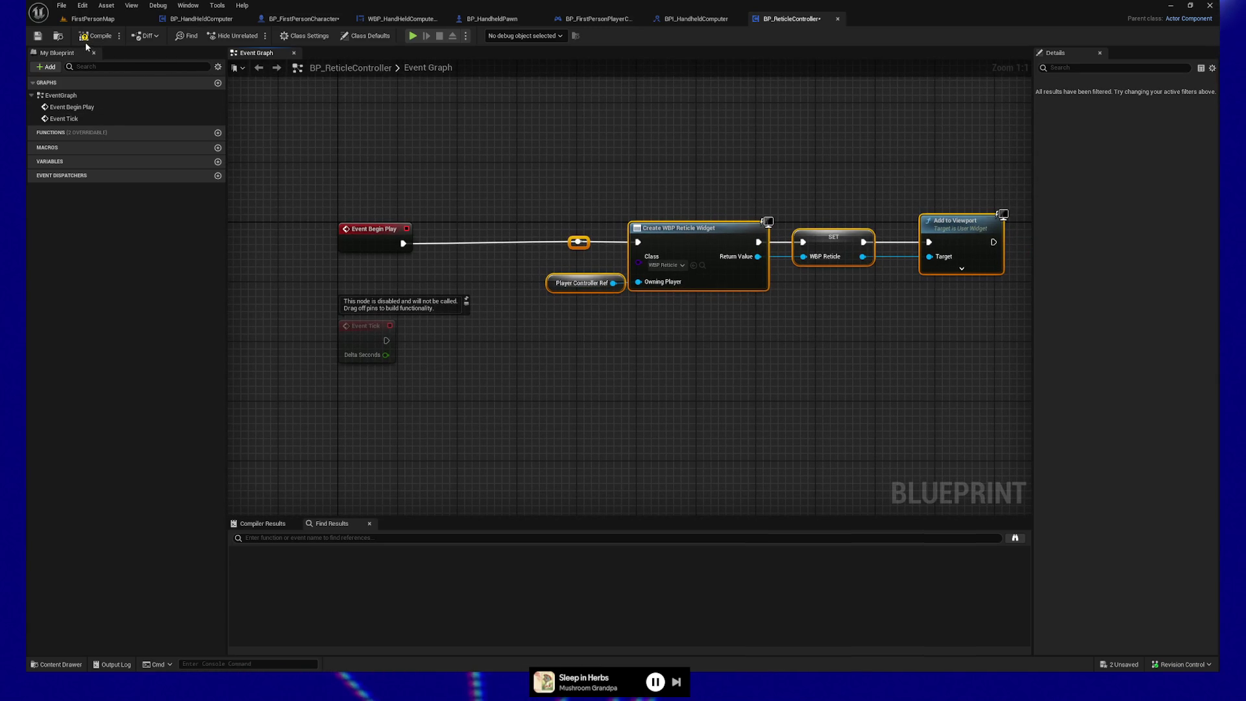
left_click_drag(519, 129, 520, 132)
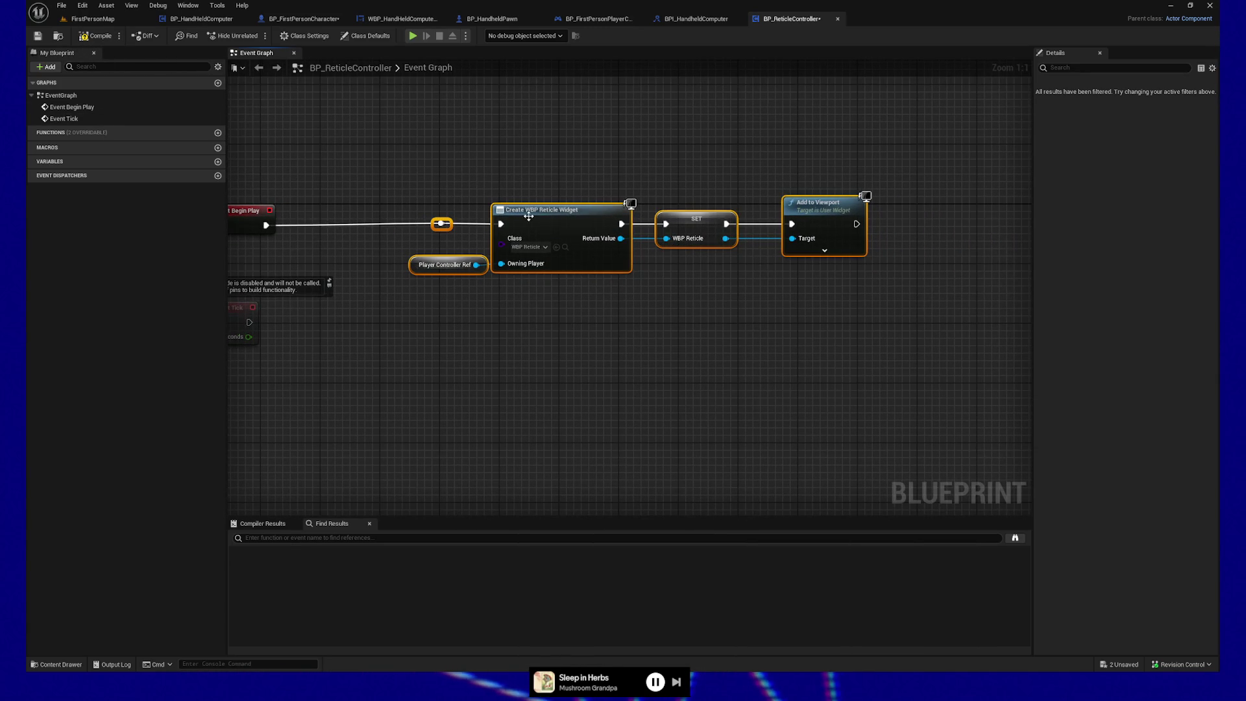
left_click_drag(529, 216, 670, 219)
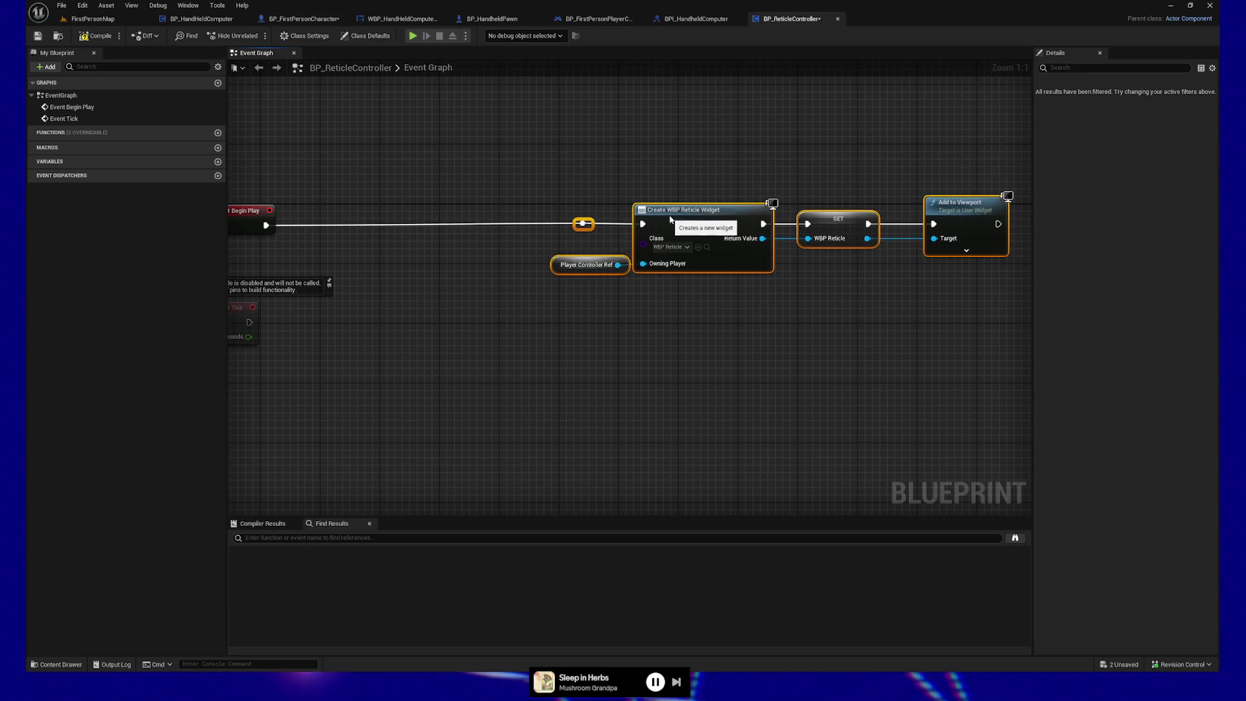
Replace Player Controller Ref with Get Player Controller feeding Owning Player, and link Begin Play directly
right_click(420, 276)
type("get")
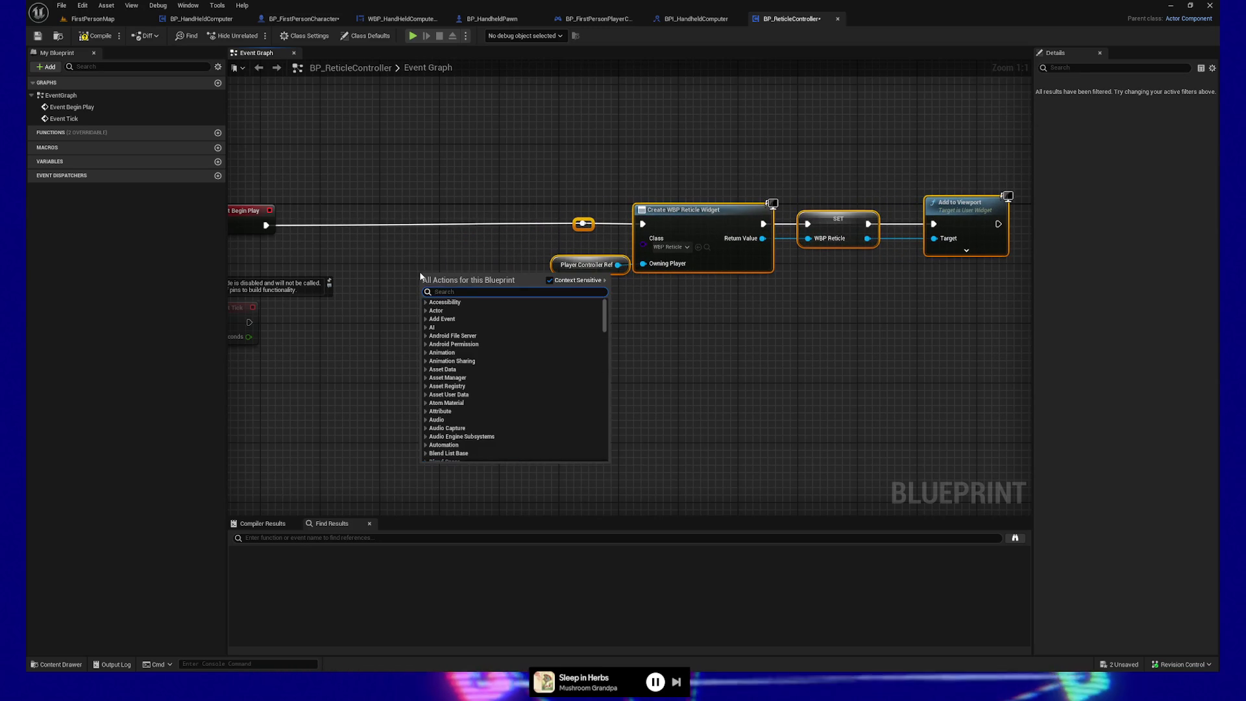
type(" player control")
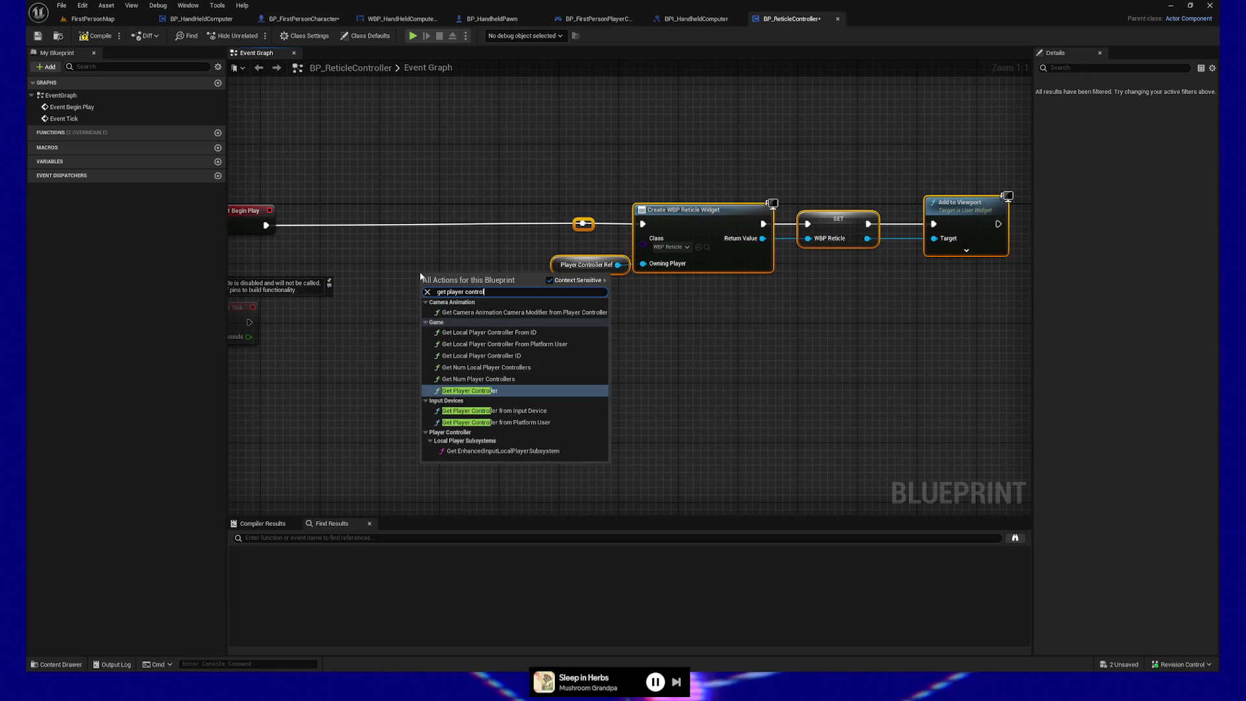
left_click(487, 390)
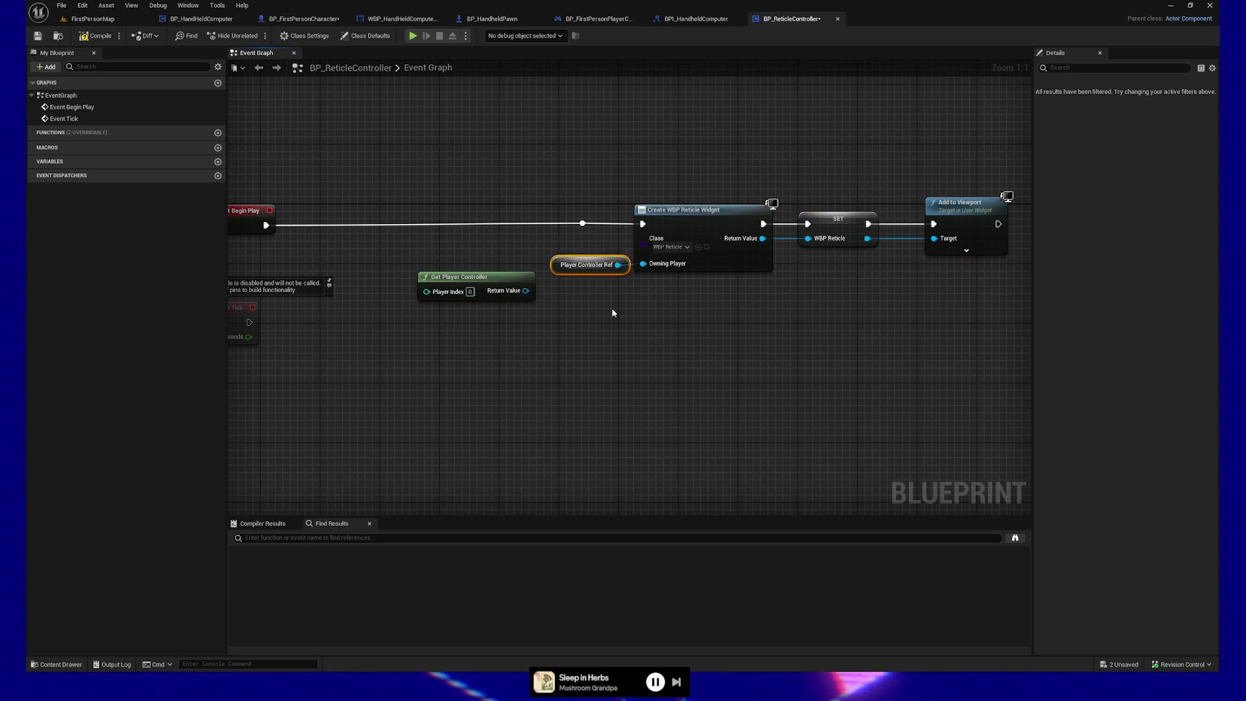
key("Delete")
left_click_drag(525, 290, 642, 265)
left_click_drag(459, 278, 512, 265)
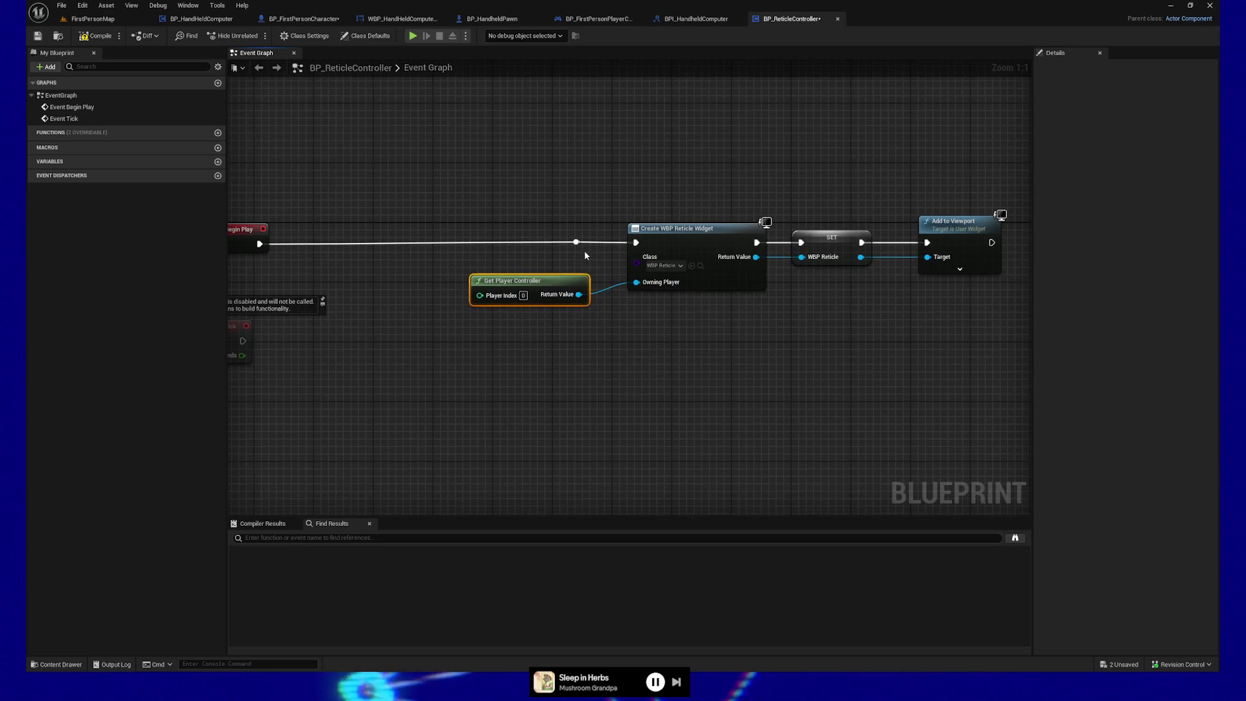
left_click(575, 241, "alt")
left_click_drag(258, 244, 646, 249)
Promote the SET node's value to a new WBP_Reticle variable and compile
scroll(593, 355, "down", 1)
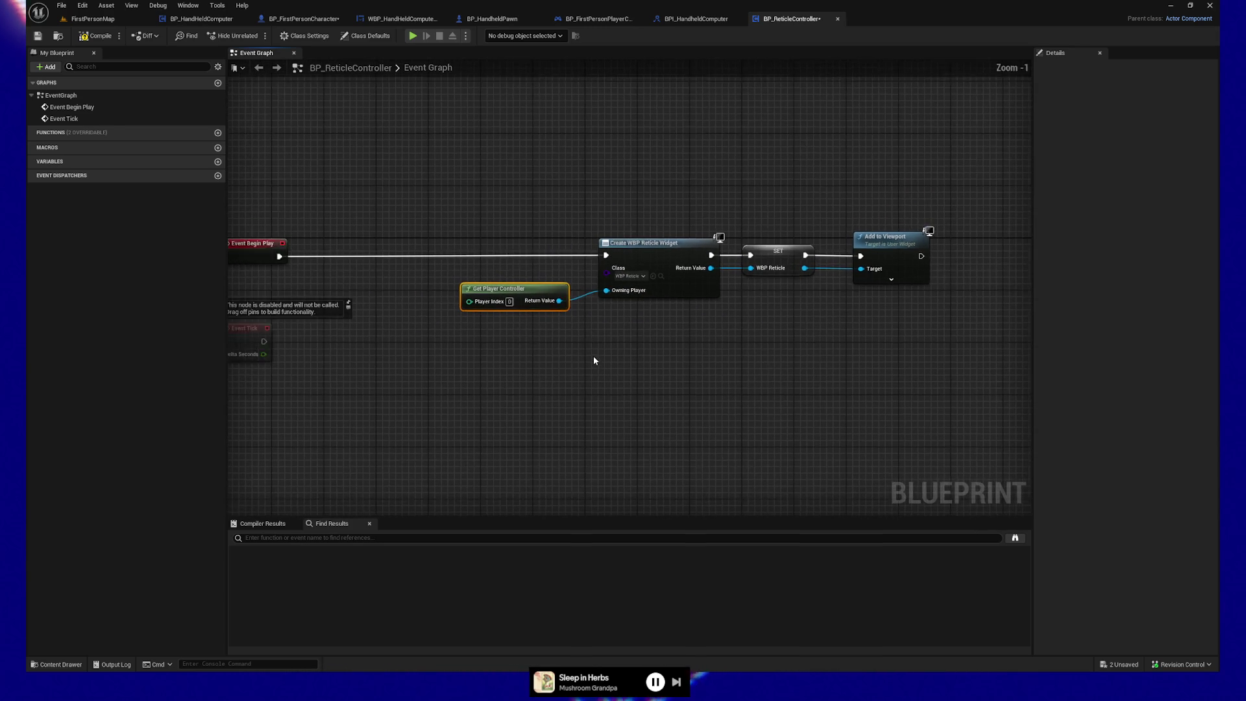
right_click(737, 253)
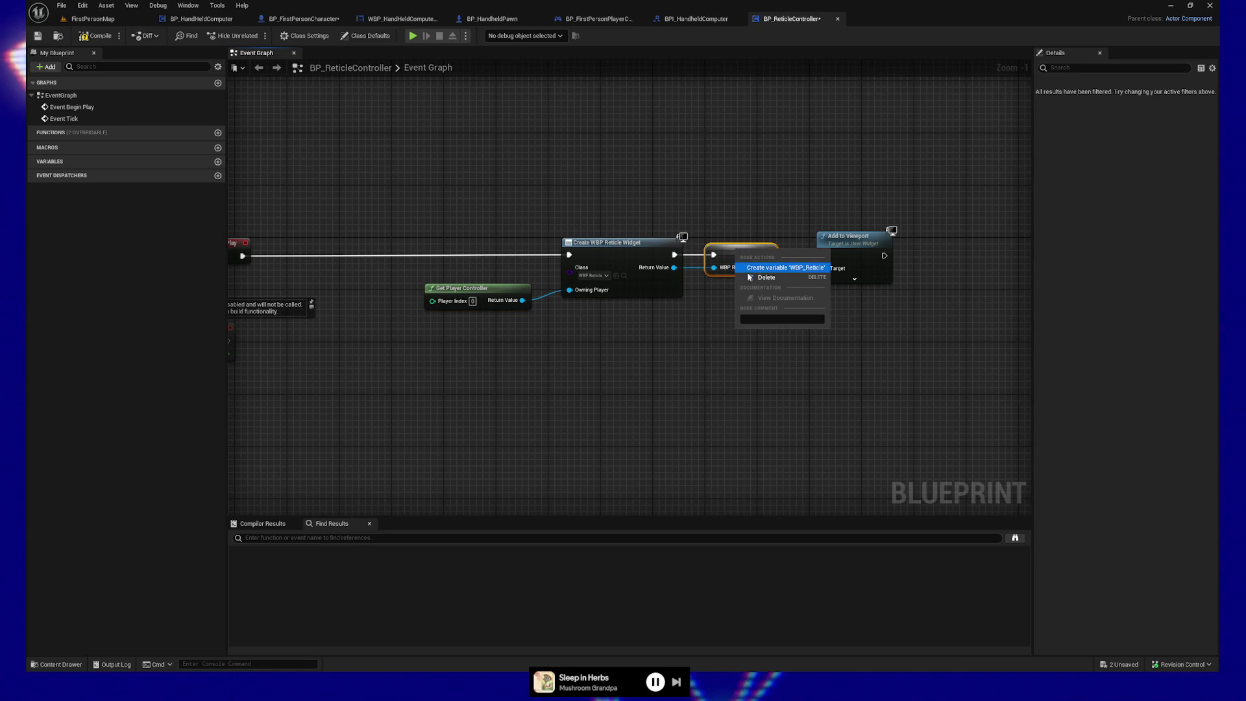
left_click(779, 267)
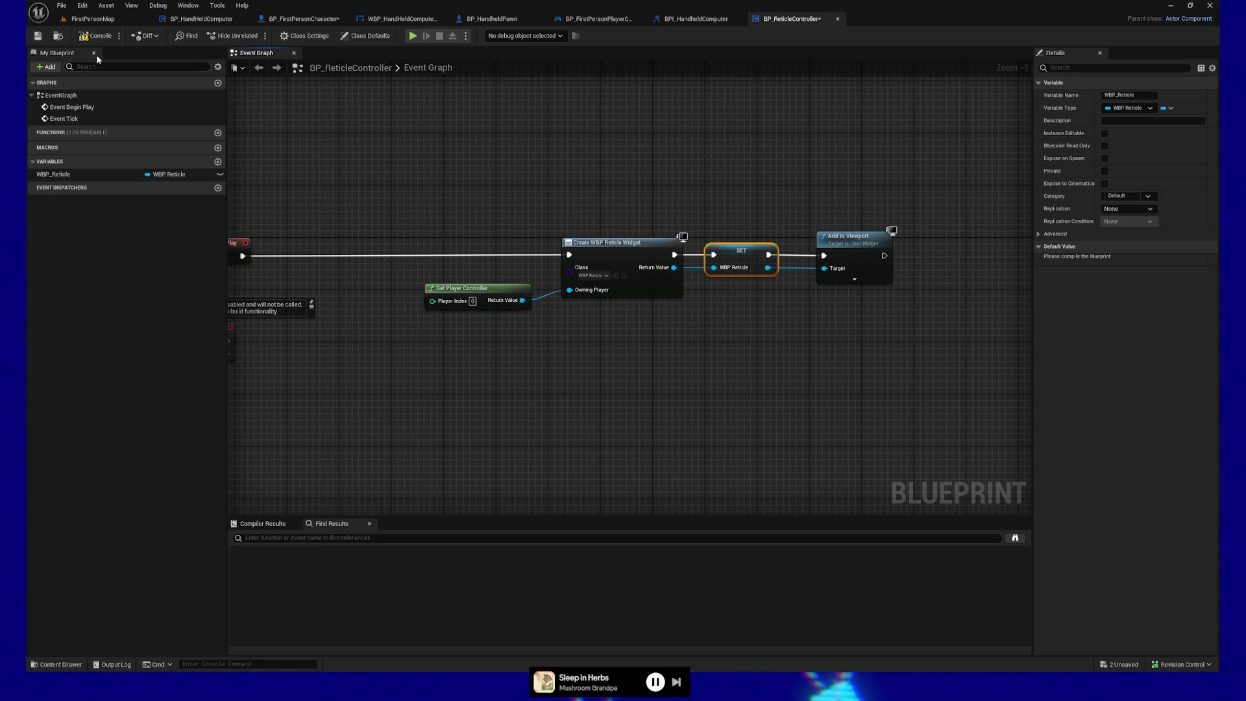
left_click(99, 38)
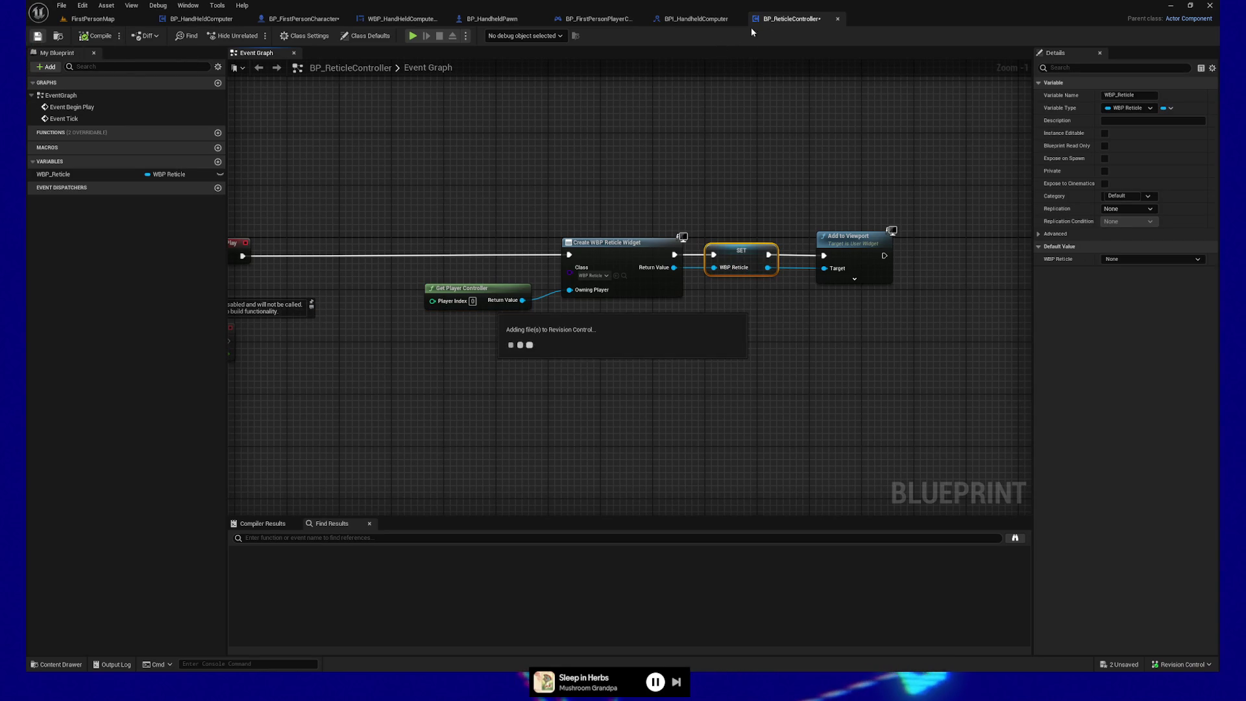
mouse_move(389, 147)
left_mouse_down()
mouse_move(559, 128)
mouse_move(505, 184)
left_mouse_up()
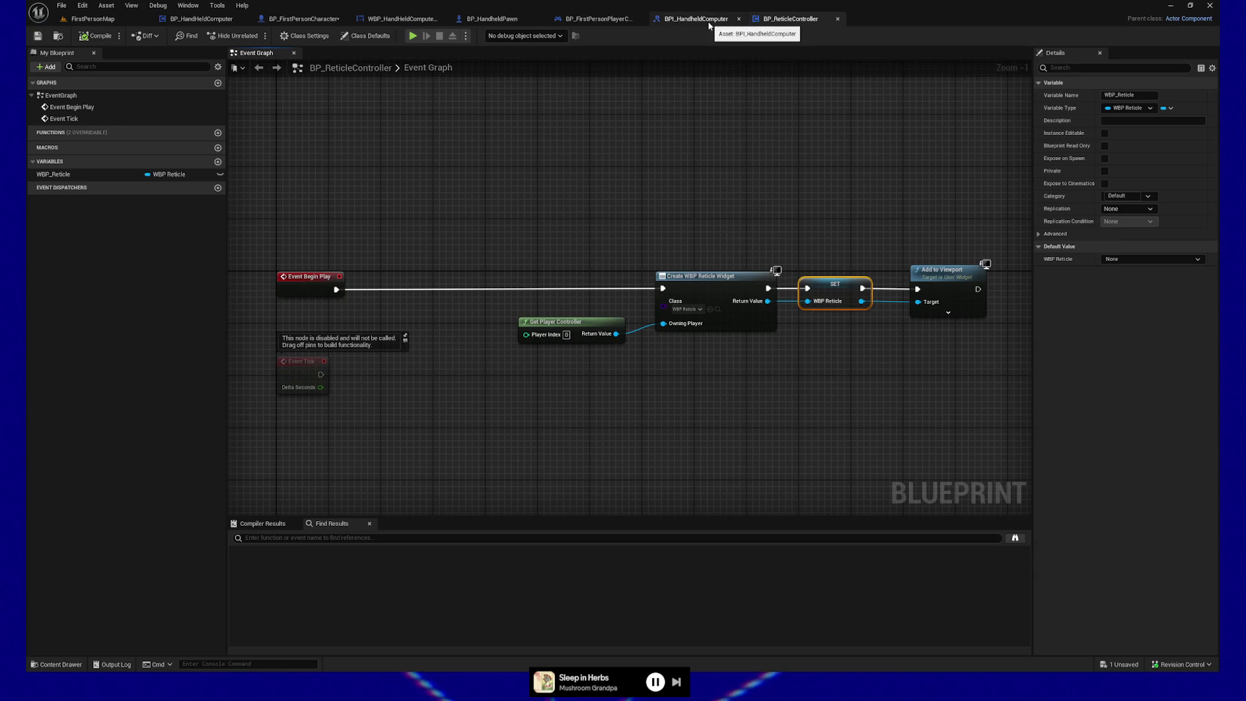
Search BP_FirstPersonCharacter for WBP_Reticle references by name and confirm there are no results
left_click(303, 18)
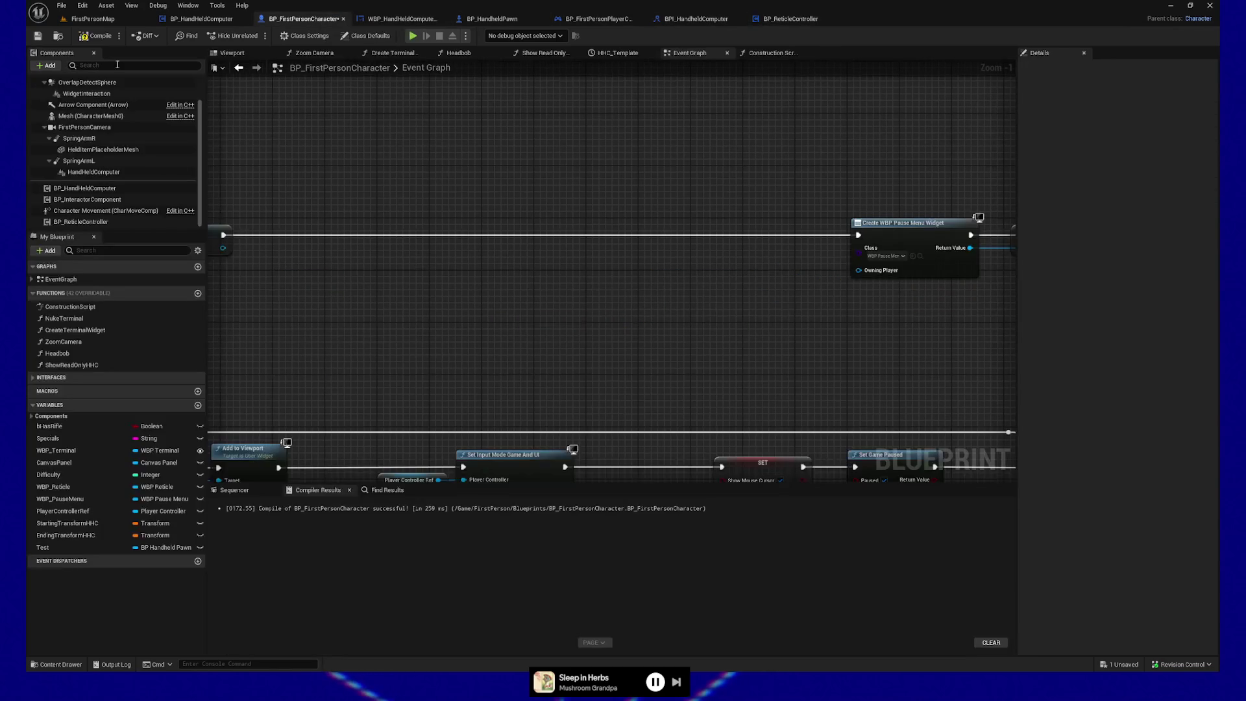
left_click_drag(454, 337, 538, 275)
left_click(61, 451)
right_click(61, 451)
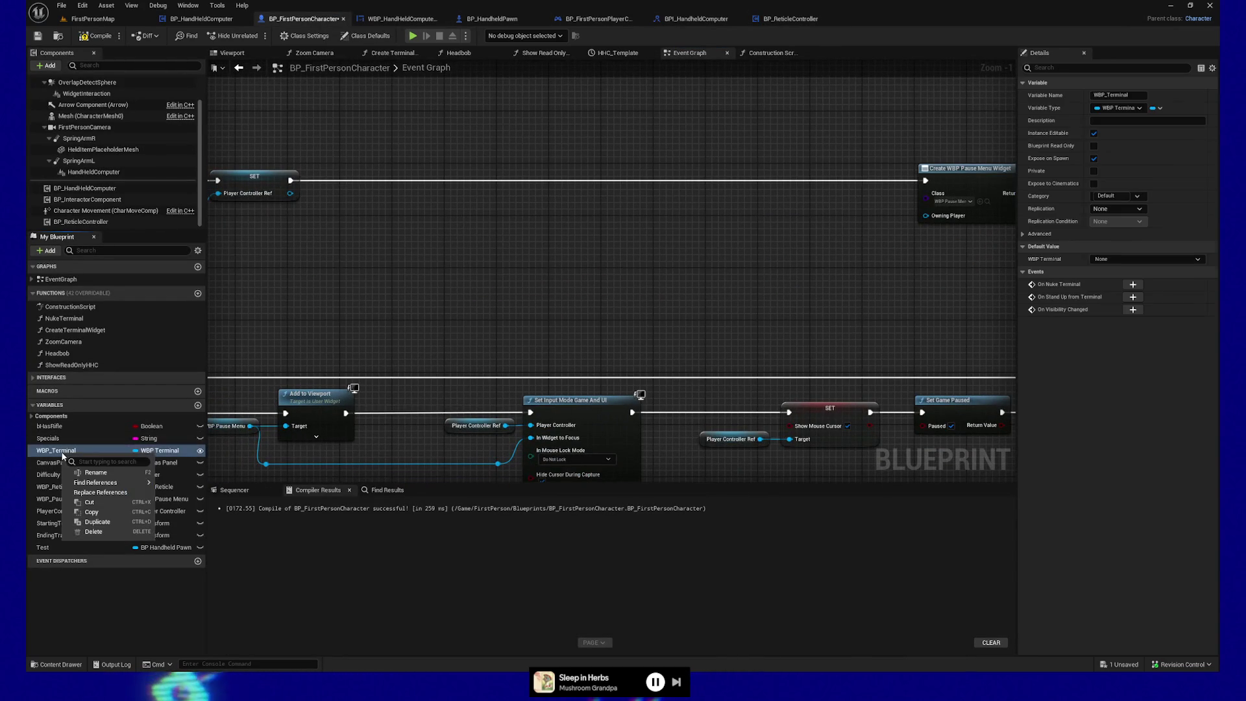
left_click(421, 354)
right_click(62, 490)
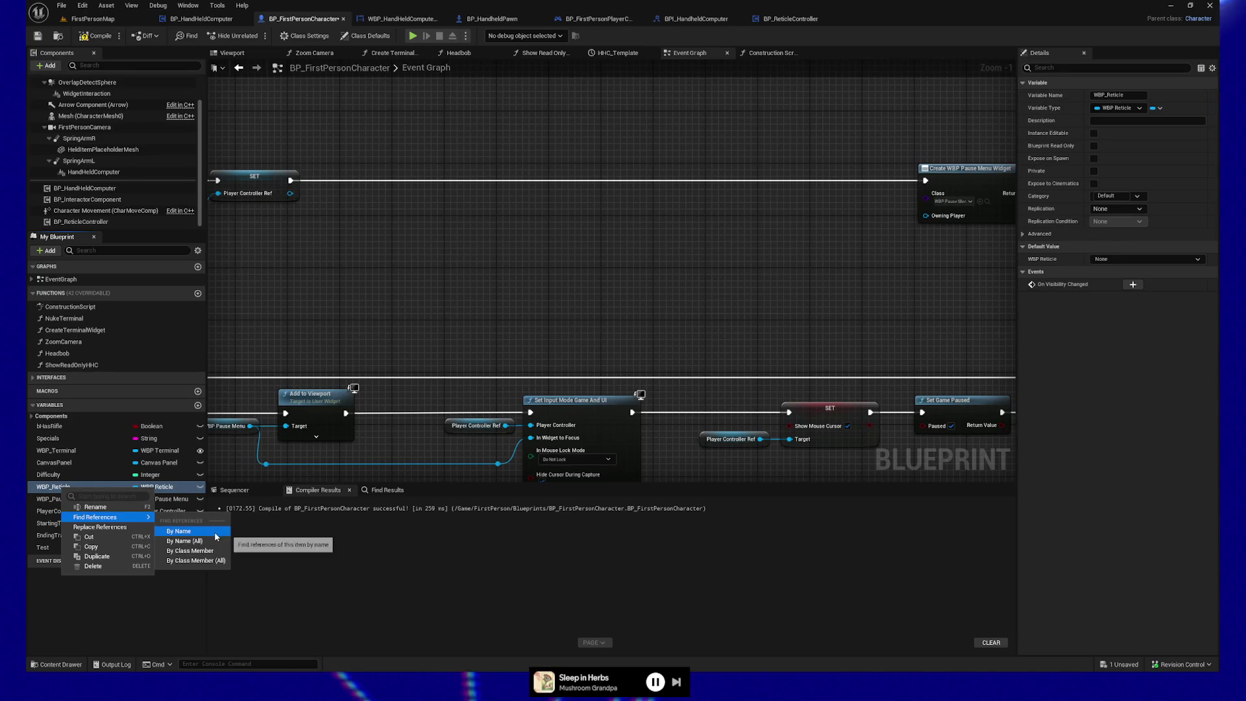
left_click(207, 538)
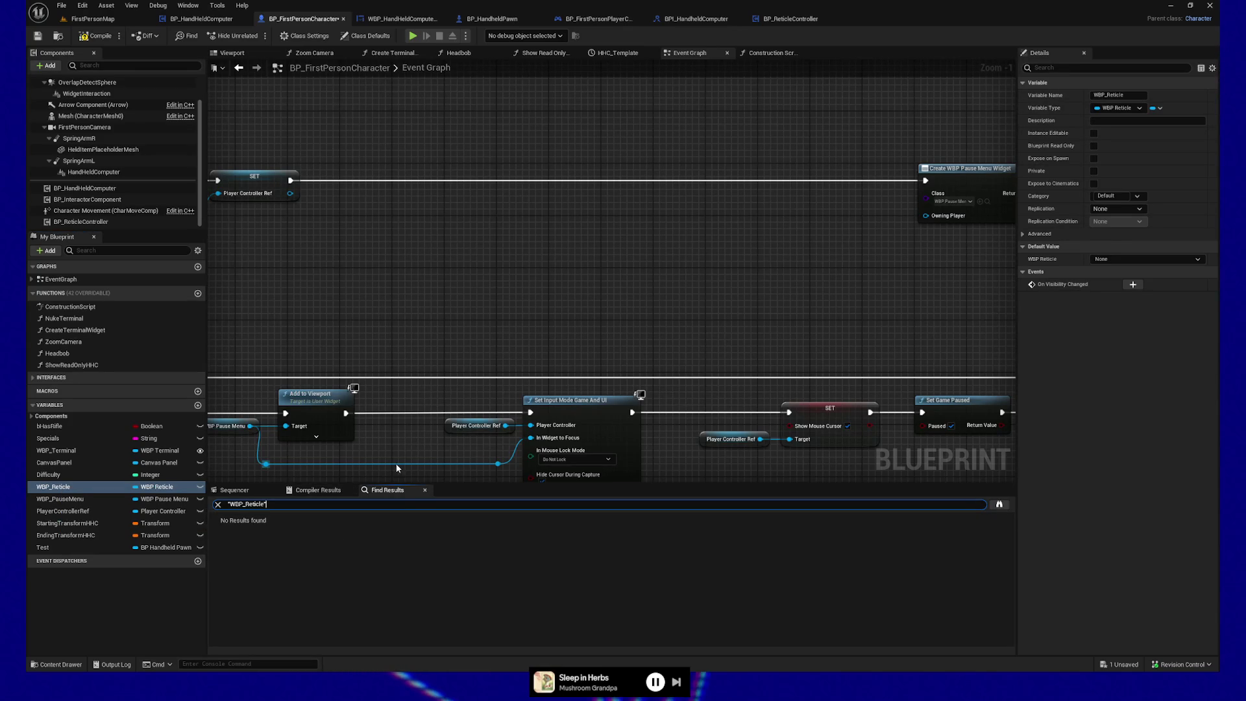
left_click_drag(342, 312, 577, 200)
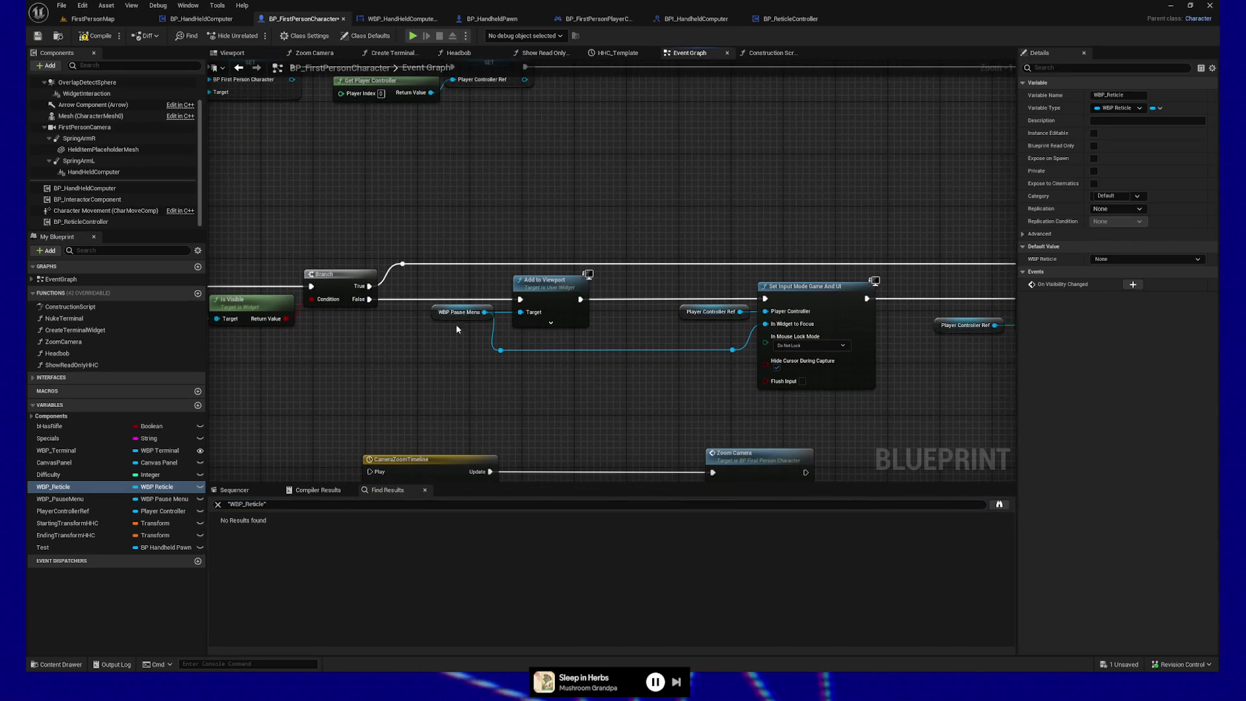
mouse_move(361, 385)
left_mouse_down()
mouse_move(420, 423)
mouse_move(483, 406)
left_mouse_up()
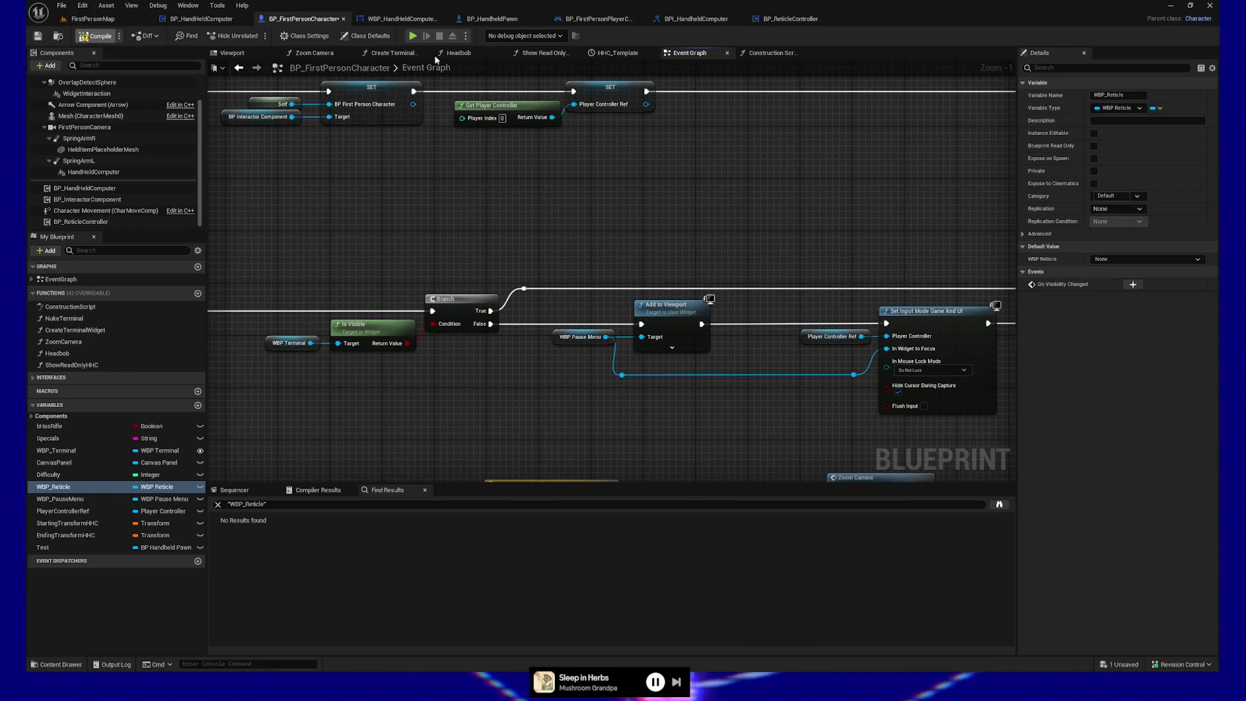
Back in BP_ReticleController, add a new function under Functions in My Blueprint
left_click(790, 19)
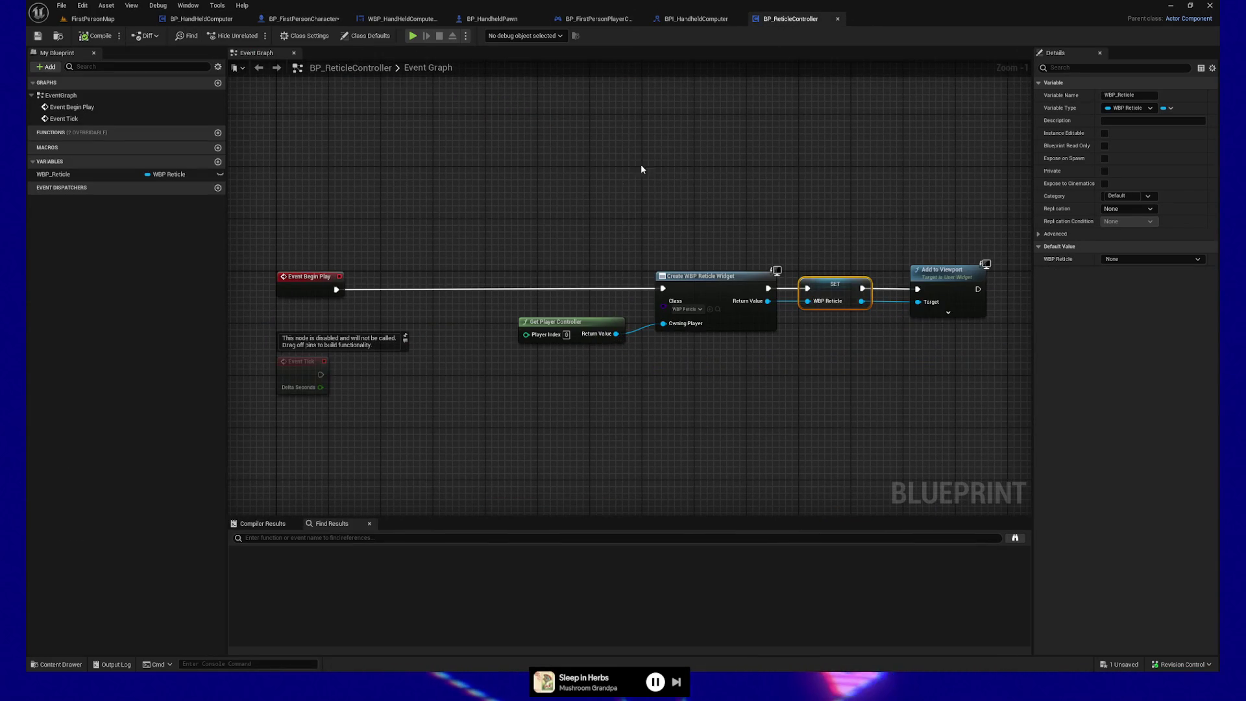
mouse_move(642, 169)
left_mouse_down()
mouse_move(593, 161)
mouse_move(642, 333)
mouse_move(609, 342)
mouse_move(819, 345)
mouse_move(769, 354)
left_mouse_up()
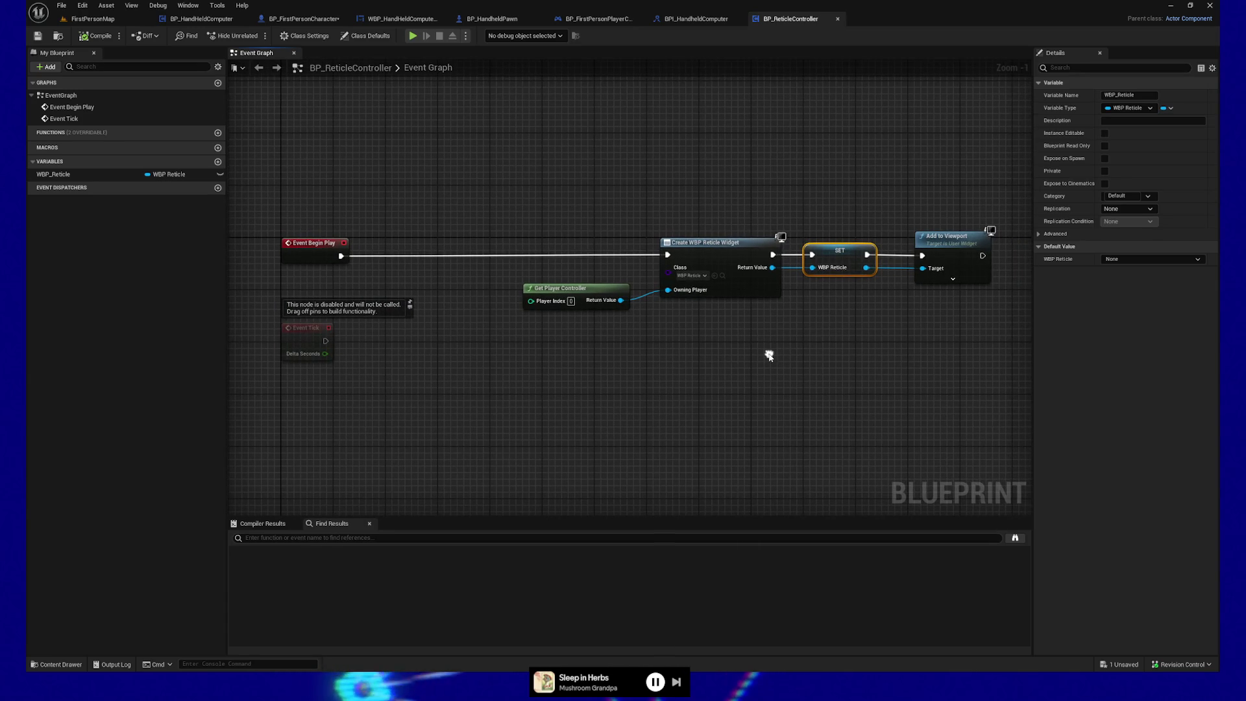
left_click_drag(581, 406, 562, 403)
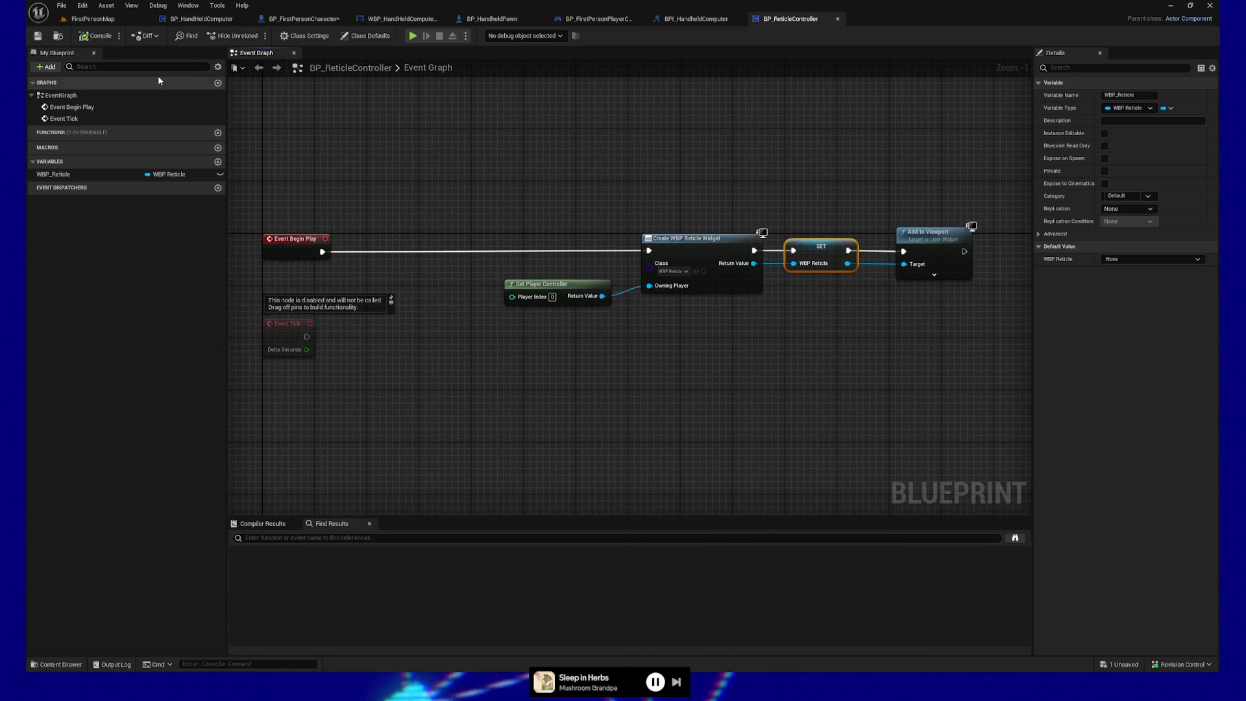
left_click(218, 133)
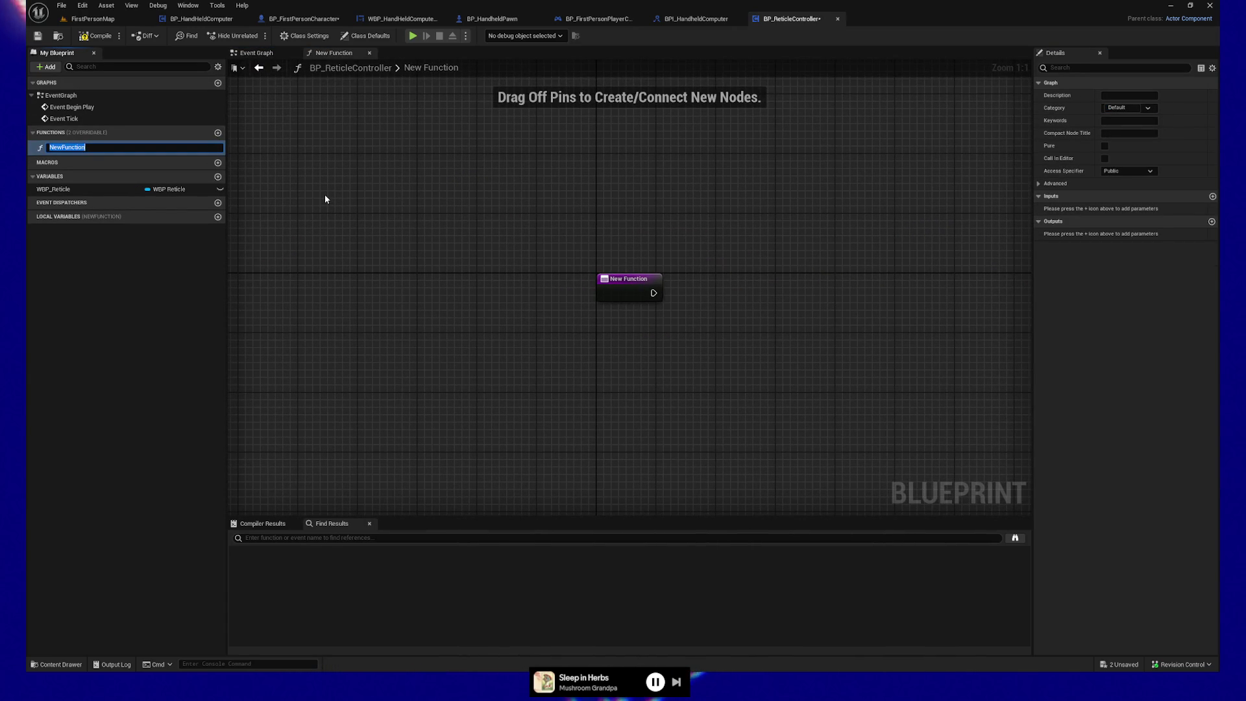